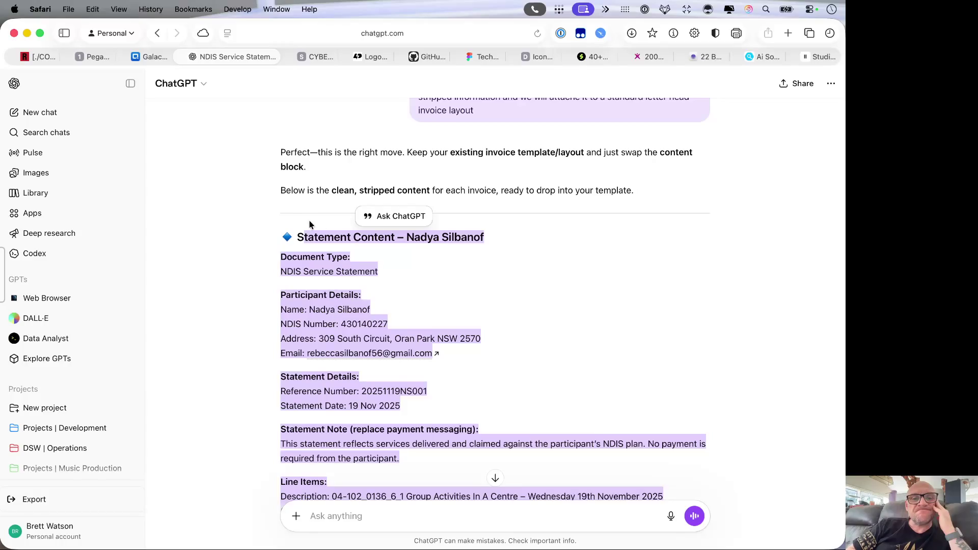
Step: Copy the selected NDIS statement content from ChatGPT's reply and bring Messages forward
left_click_drag(299, 231, 409, 458)
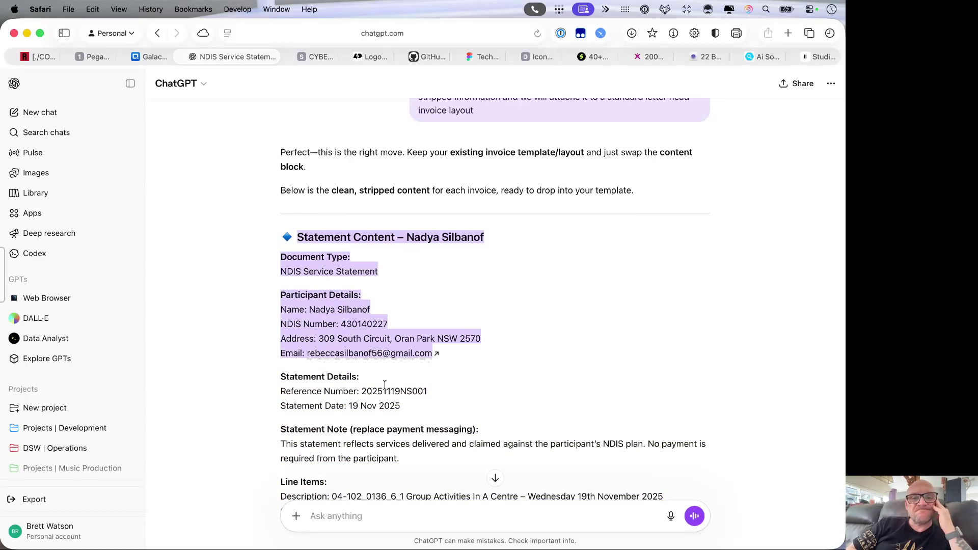
scroll(409, 459, "down", 3)
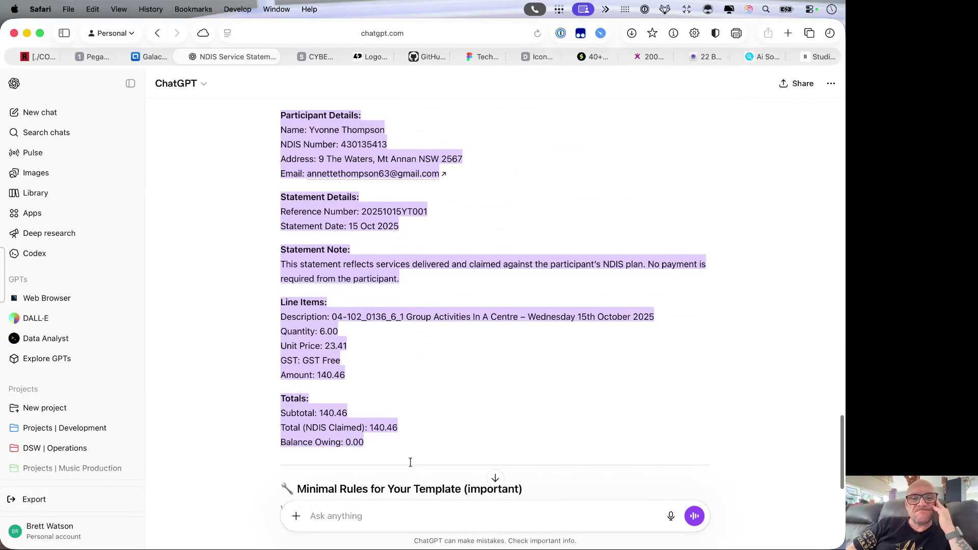
right_click(345, 430)
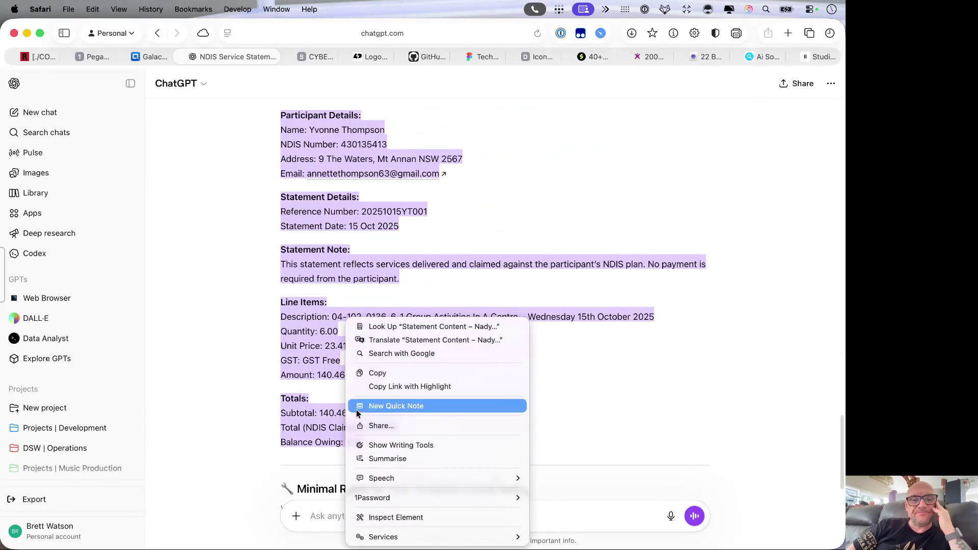
left_click(383, 376)
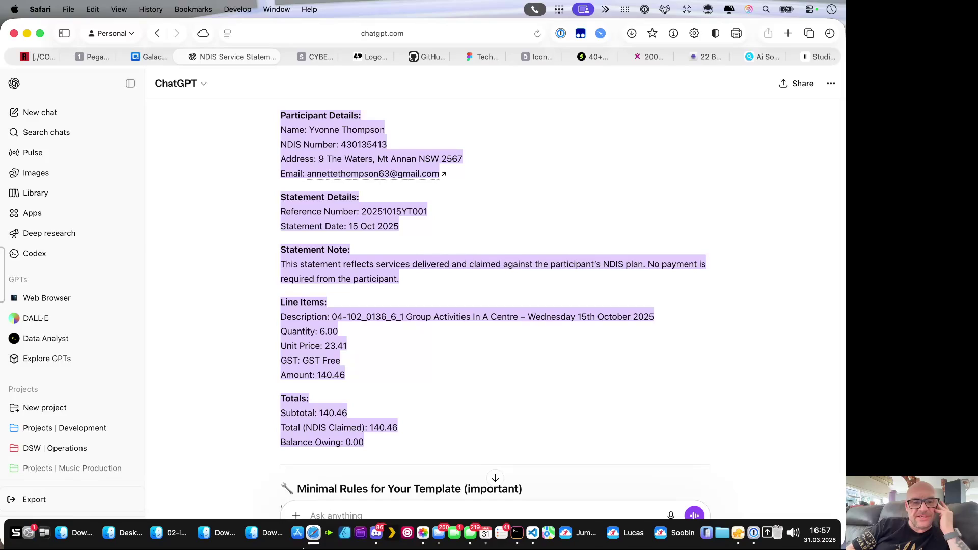
mouse_move(455, 534)
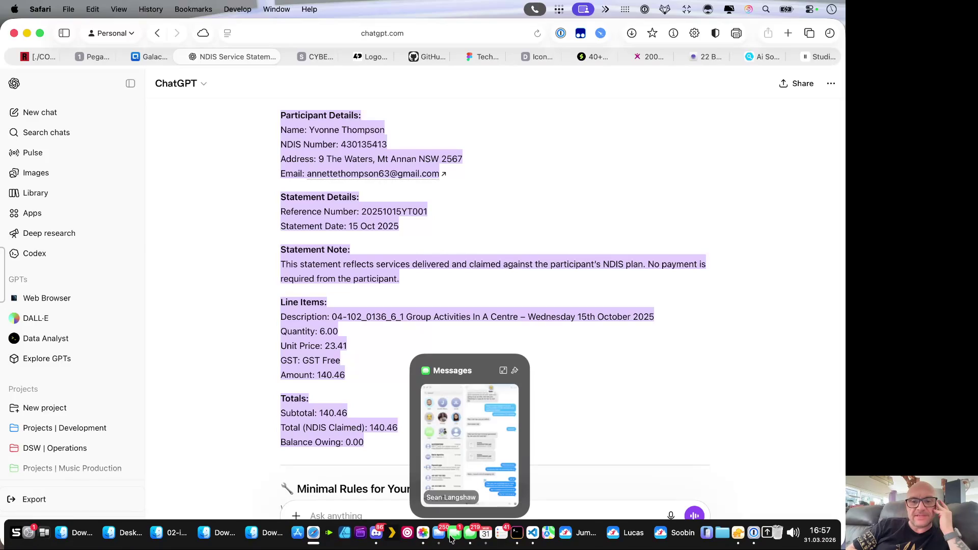
left_click(470, 533)
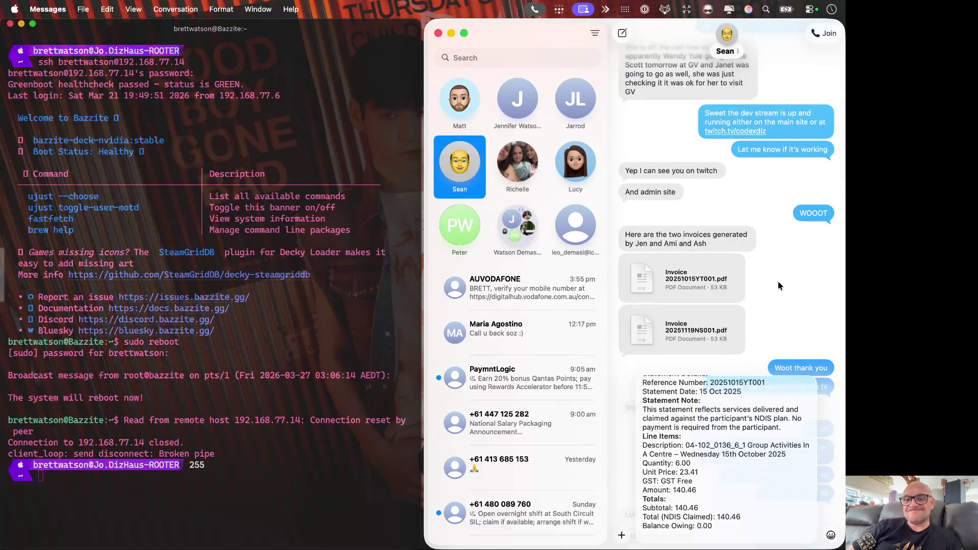
scroll(778, 281, "down", 10)
Step: Switch to Downloads and Quick Look the October statement PDF to check its details
key("ctrl+Left")
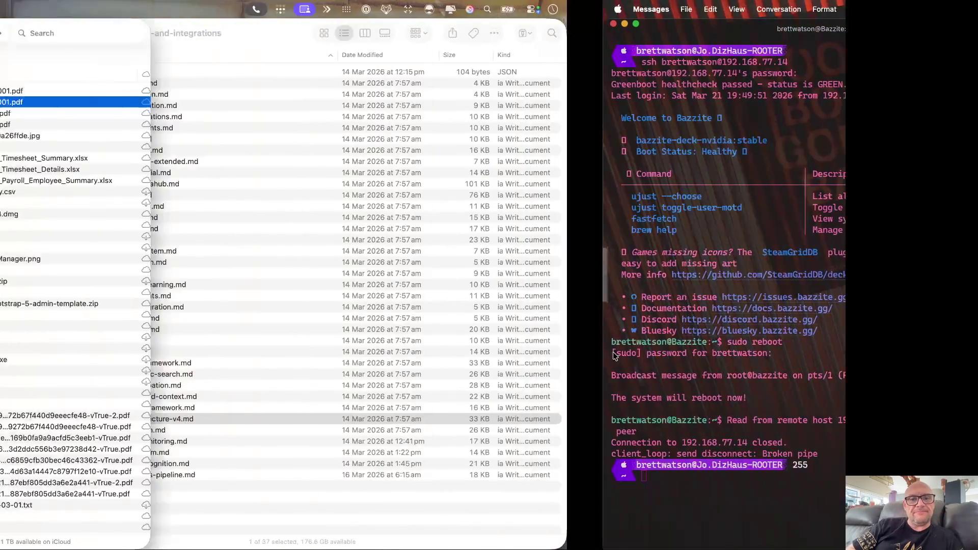
left_click(271, 112)
key("space")
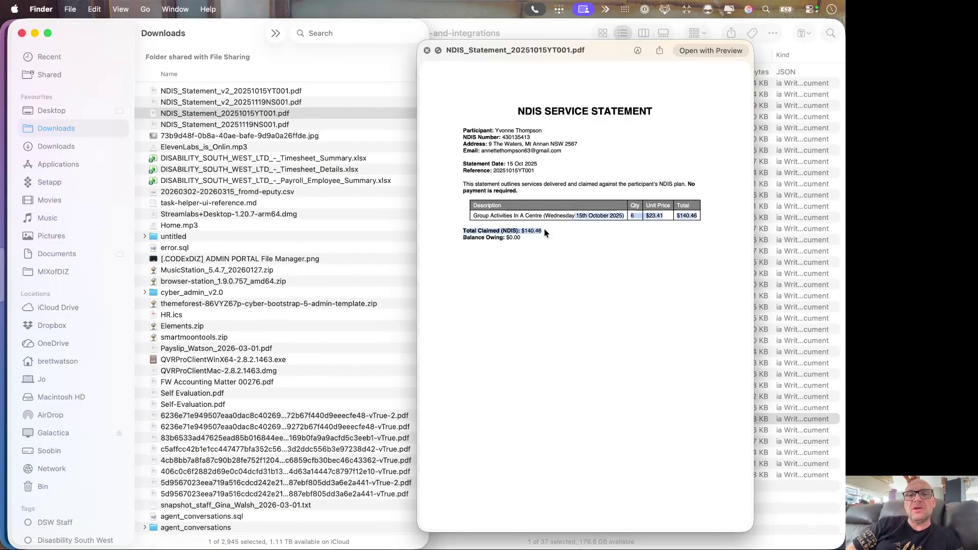
left_click_drag(544, 228, 432, 156)
left_click(543, 264)
key("space")
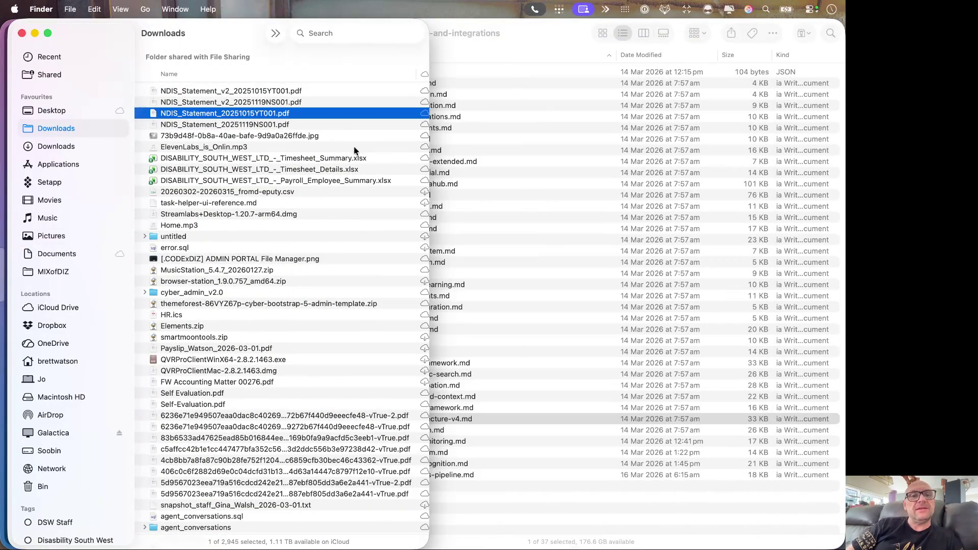
Step: Select both NDIS statement PDFs and drag them into the Messages conversation
left_click(340, 124)
left_click(291, 113, "super")
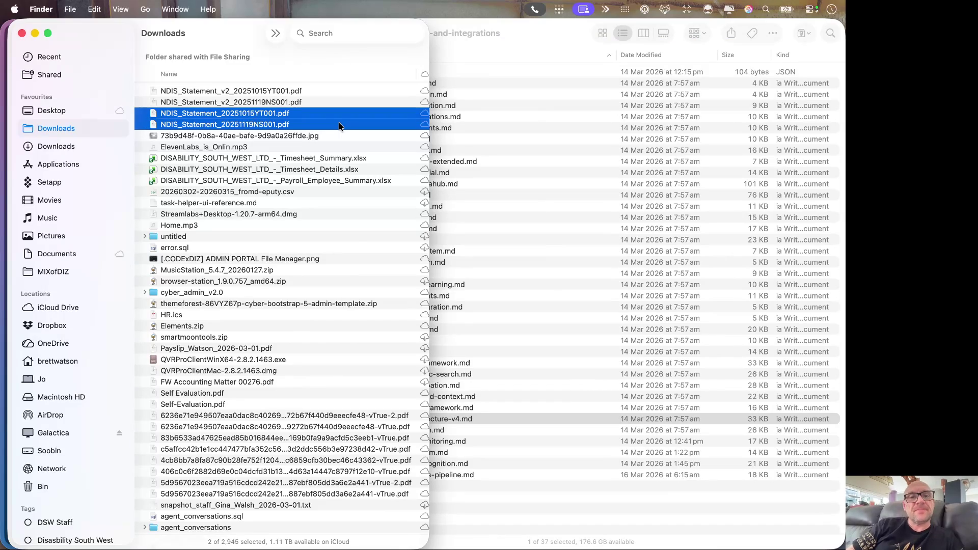
mouse_move(293, 115)
left_mouse_down()
mouse_move(355, 116)
mouse_move(787, 445)
left_mouse_up()
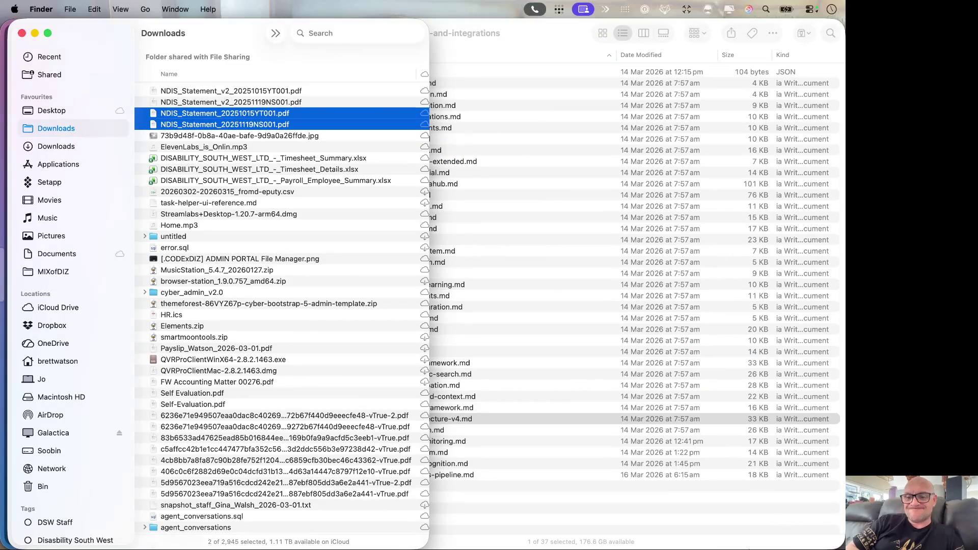
left_click_drag(176, 119, 467, 540)
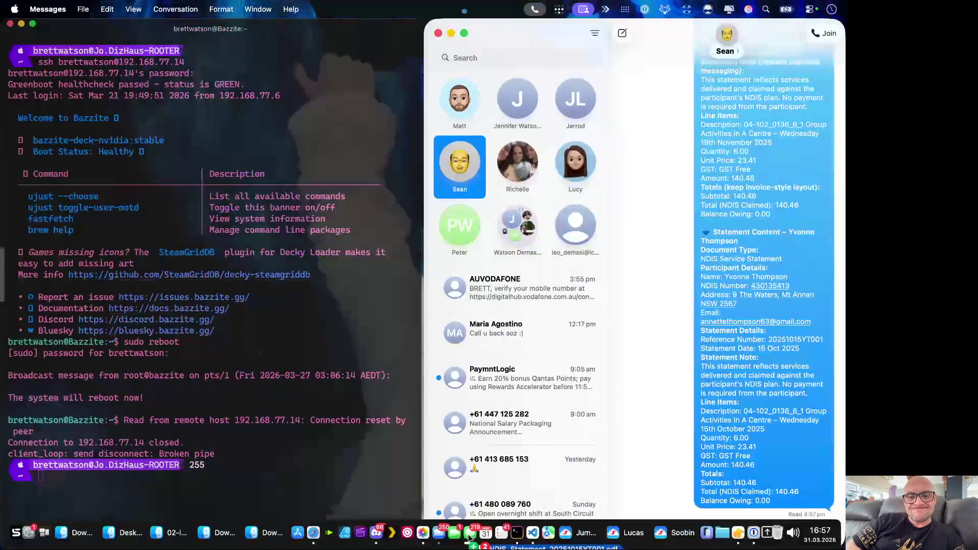
mouse_move(467, 540)
left_mouse_down()
mouse_move(641, 418)
mouse_move(660, 437)
left_mouse_up()
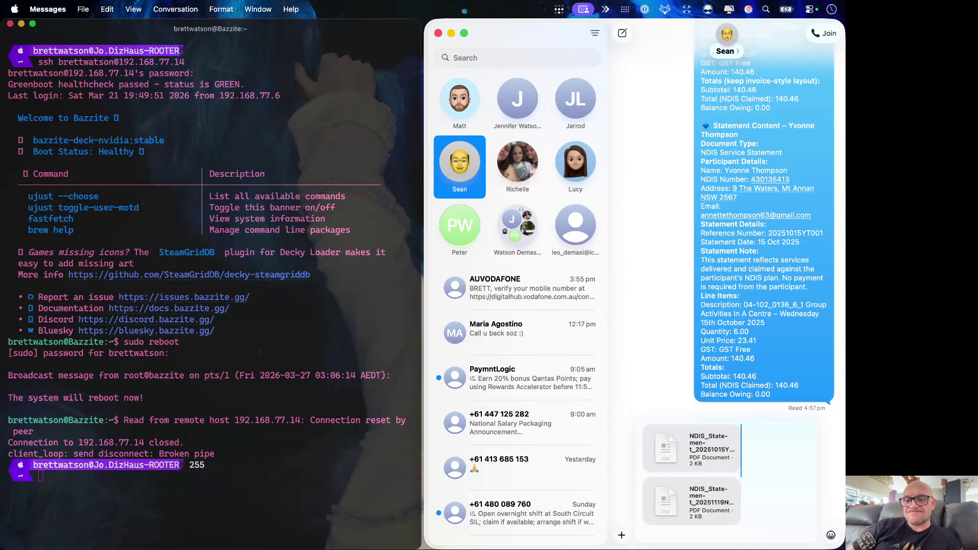
Step: Send the two PDFs, preview the sent October statement, then move to the Finder Desktop space
key("Return")
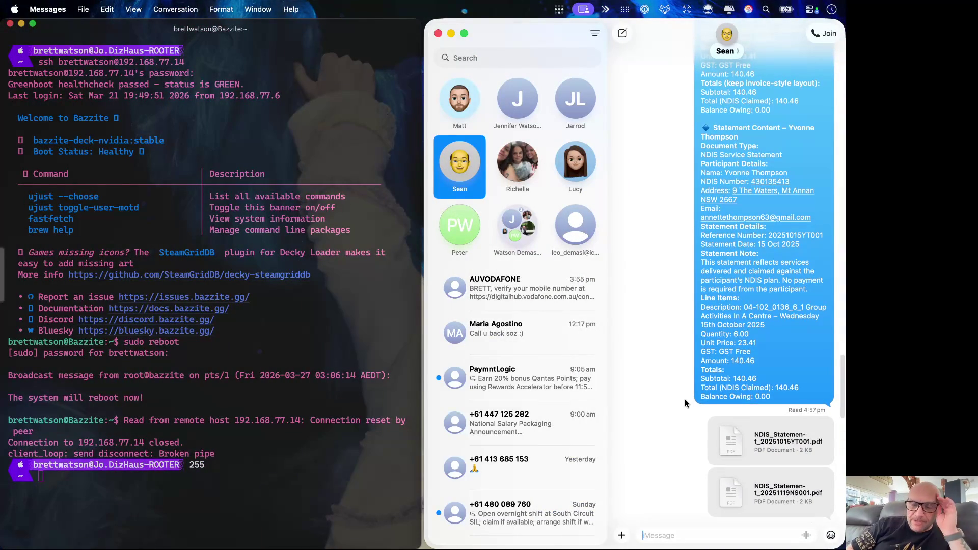
left_click(746, 422)
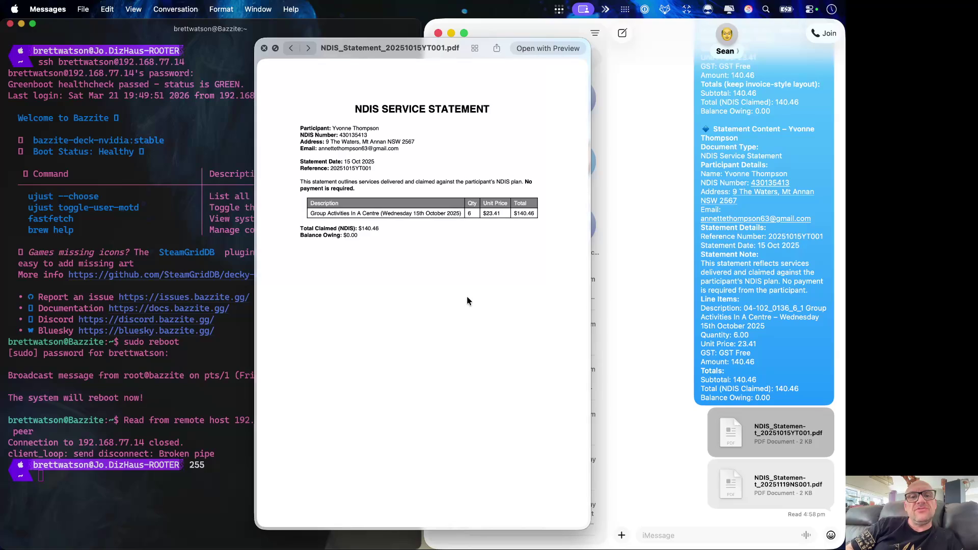
key("space")
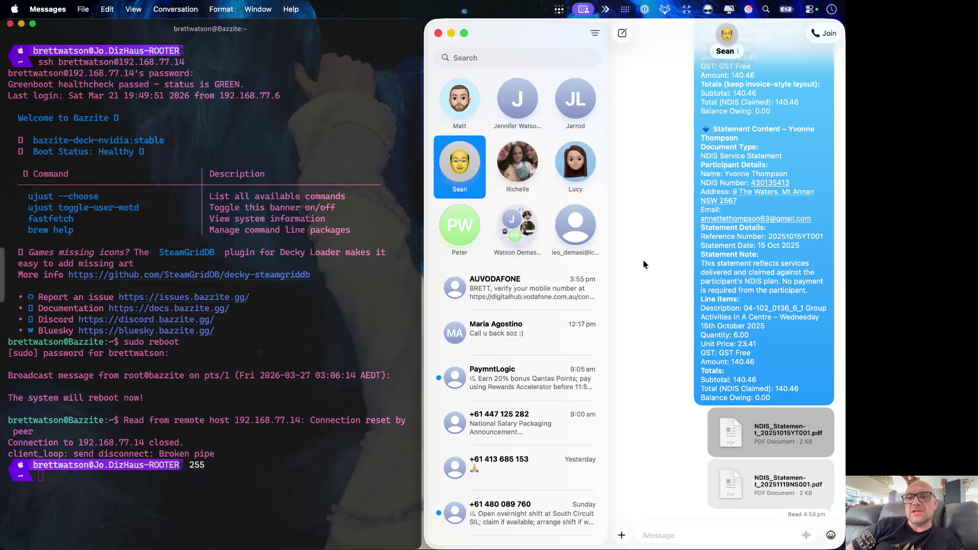
scroll(678, 262, "up", 5)
scroll(679, 261, "up", 5)
scroll(678, 261, "down", 5)
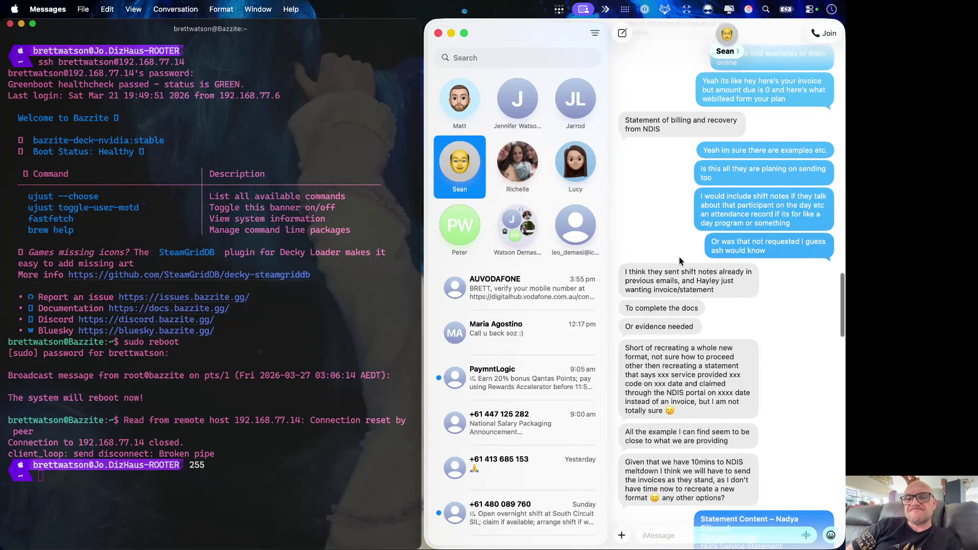
scroll(678, 261, "down", 5)
key("ctrl+Left")
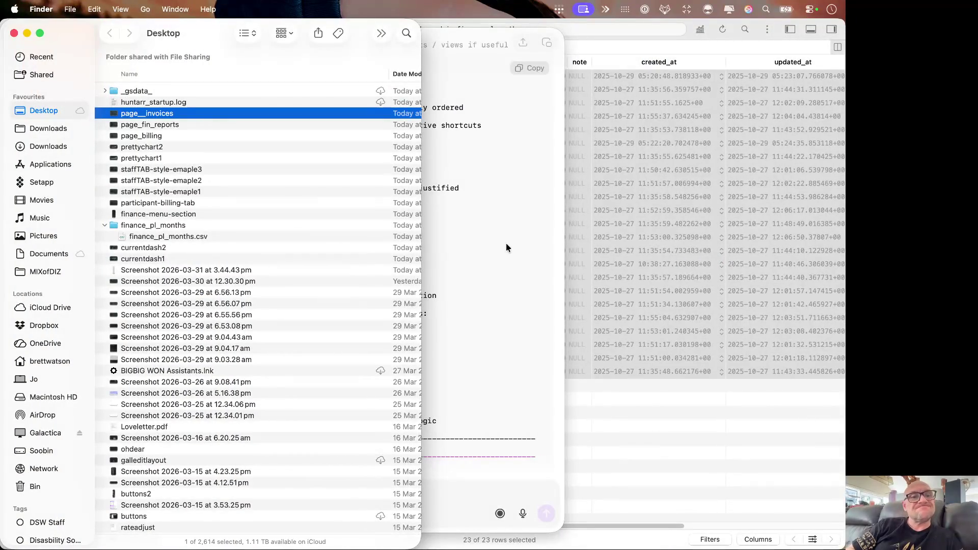
Step: Switch spaces back to ChatGPT in Safari and focus the Ask anything field
key("ctrl+Left")
key("ctrl+Right")
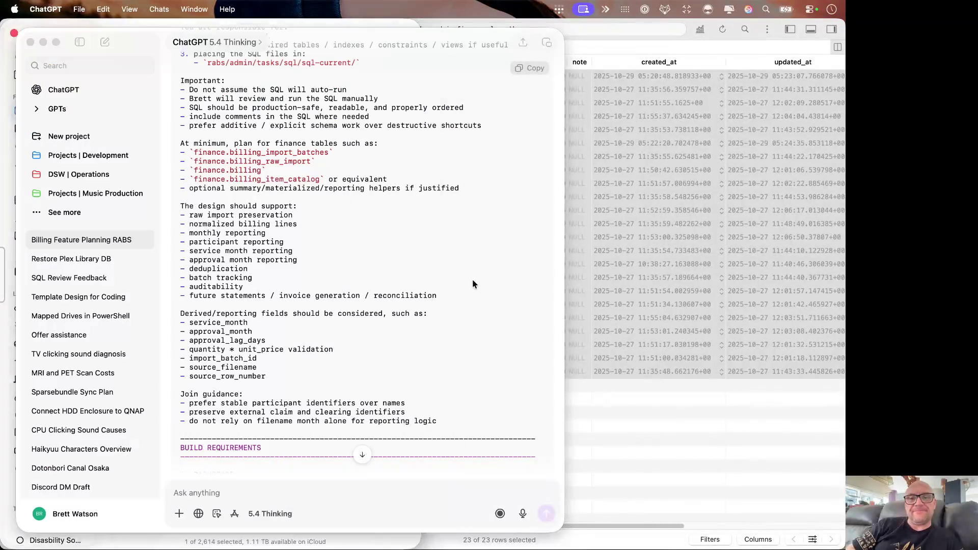
key("ctrl+Left")
key("ctrl+Left")
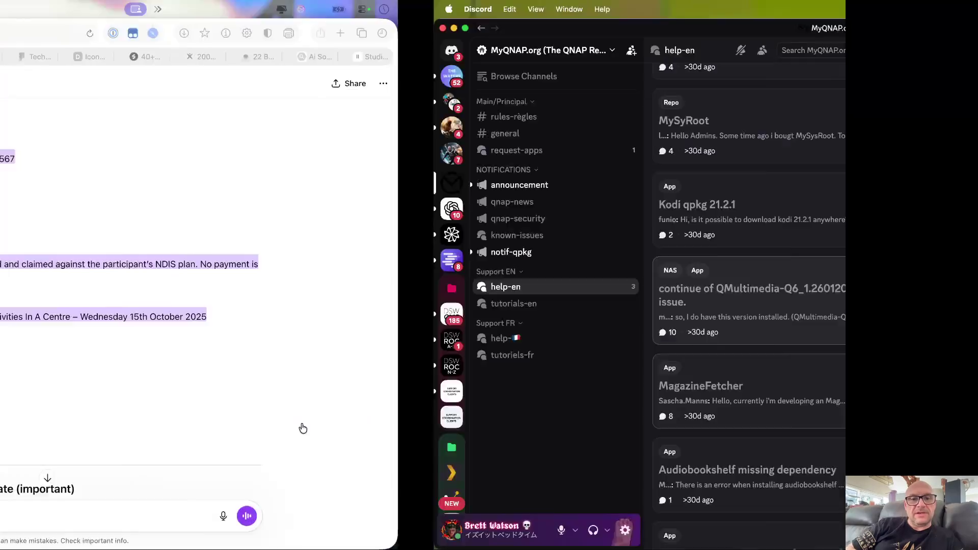
scroll(510, 440, "down", 5)
scroll(510, 440, "up", 1)
left_click(365, 514)
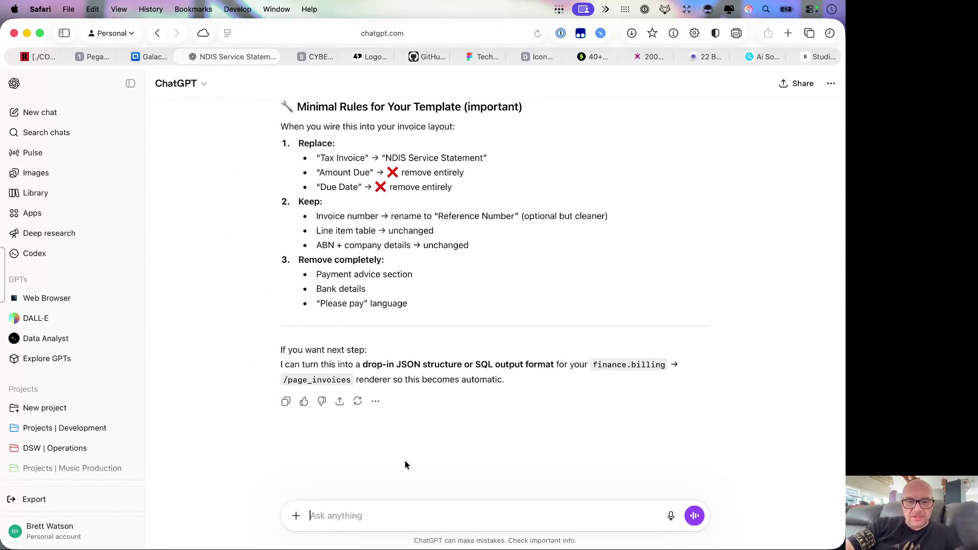
type("so all three com")
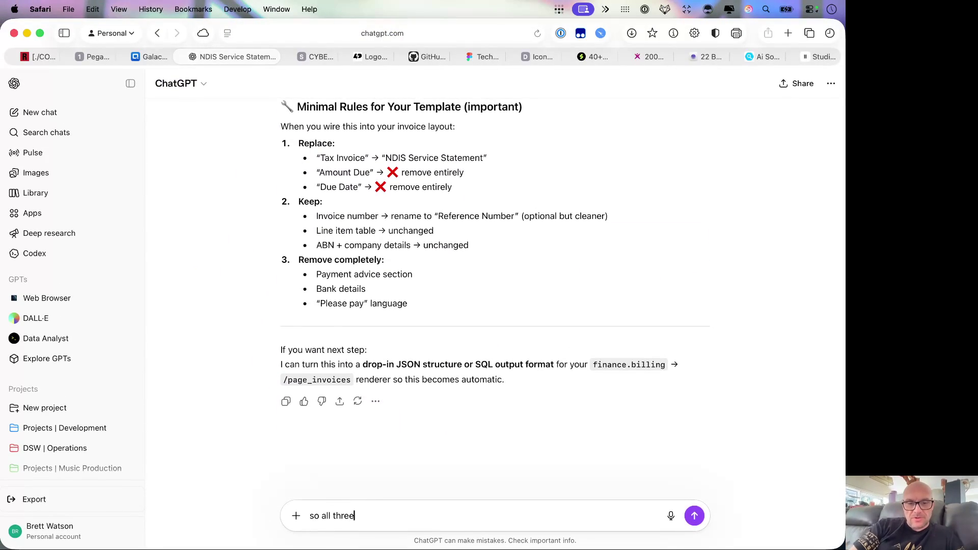
type("bined kind of work lol ")
type("the f")
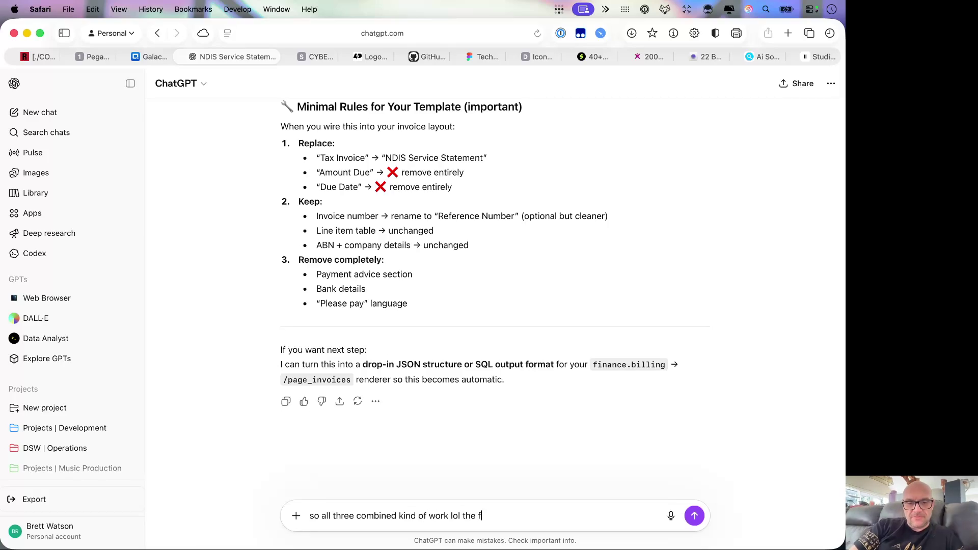
type("irst version dont include the Ndis code etc t")
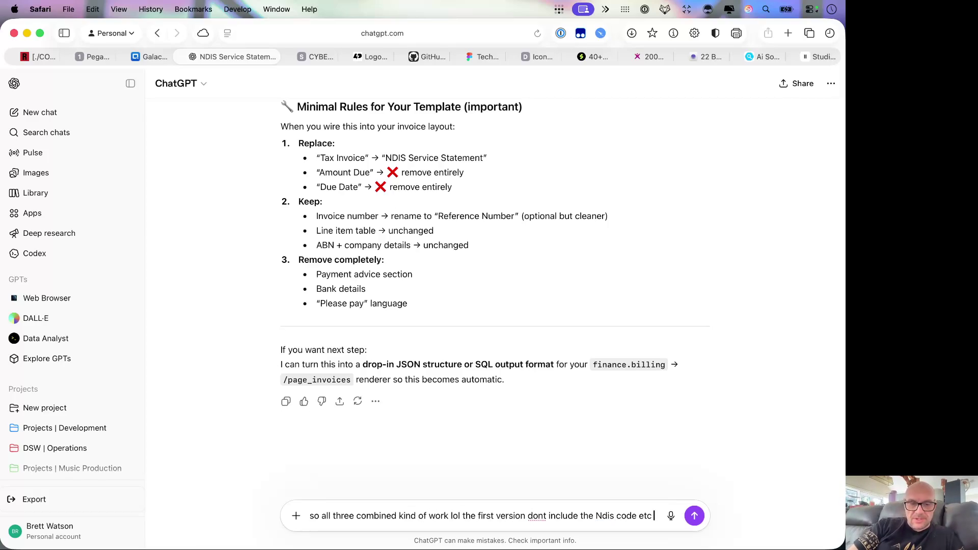
type("he second version all overla")
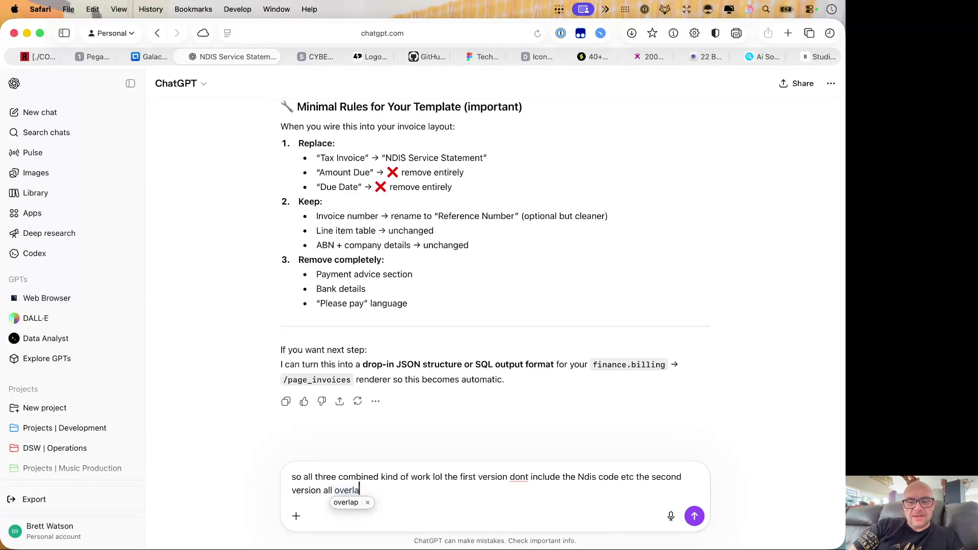
Step: Correct a mistyped phrase while drafting the clean invoice-style layout request
key("BackSpace")
key("BackSpace")
key("BackSpace")
type("r")
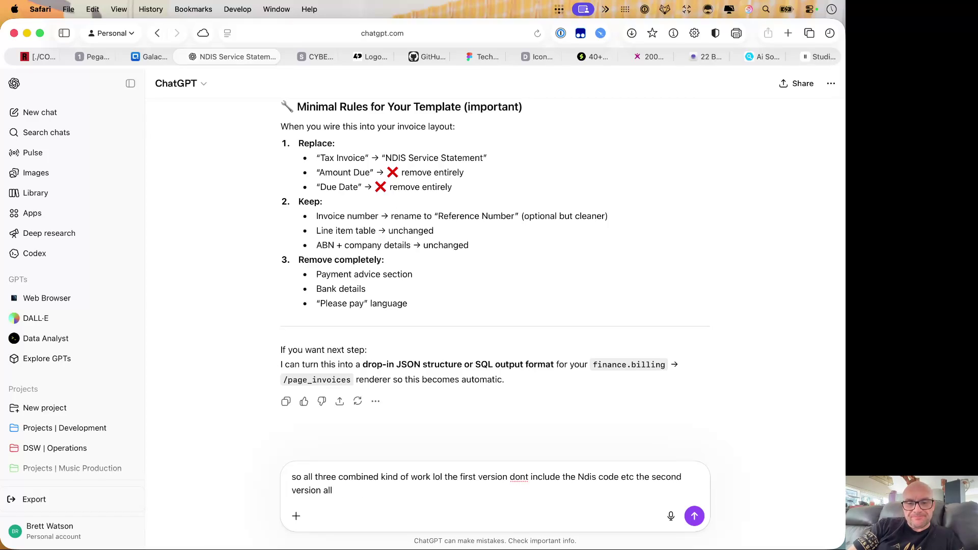
type("verlayed on top of i")
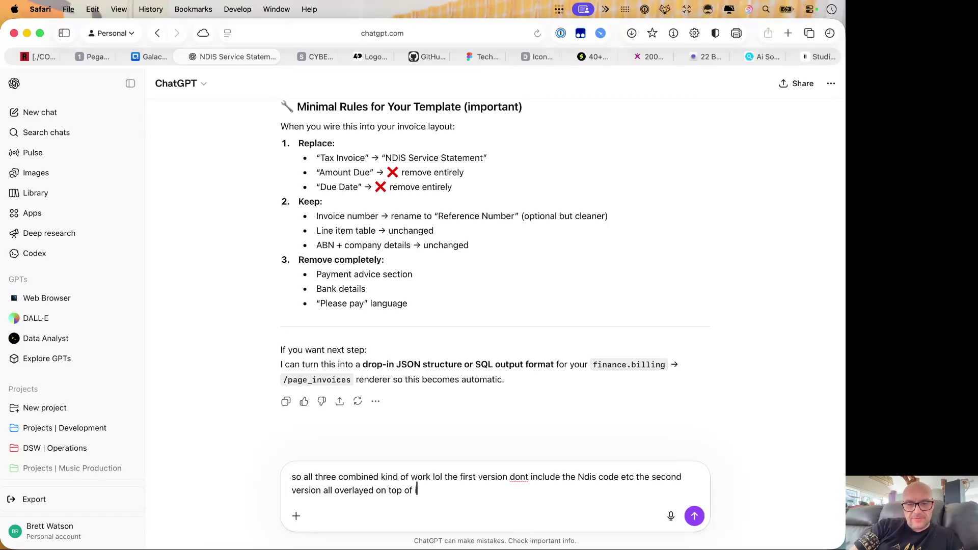
type("tself etc.")
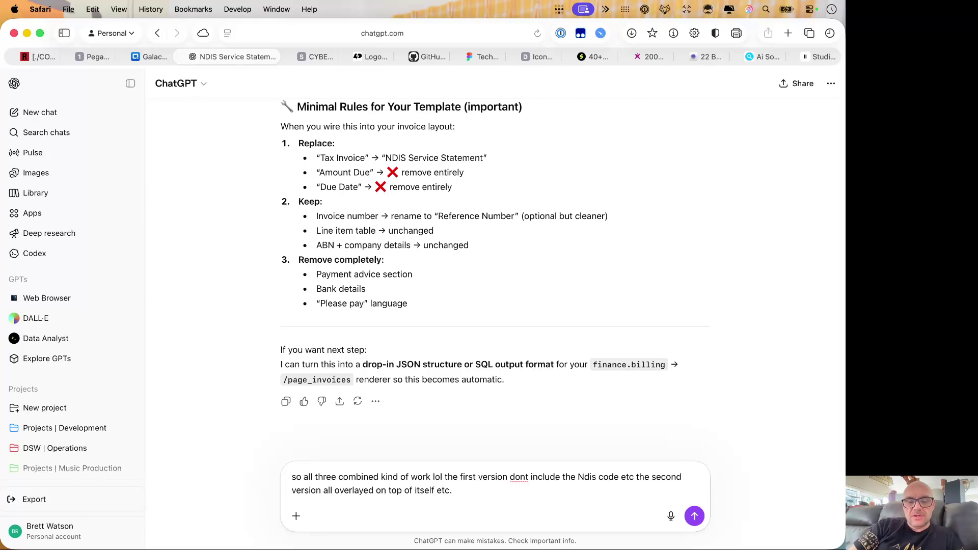
type(" lets tr")
type("or a completelayout with")
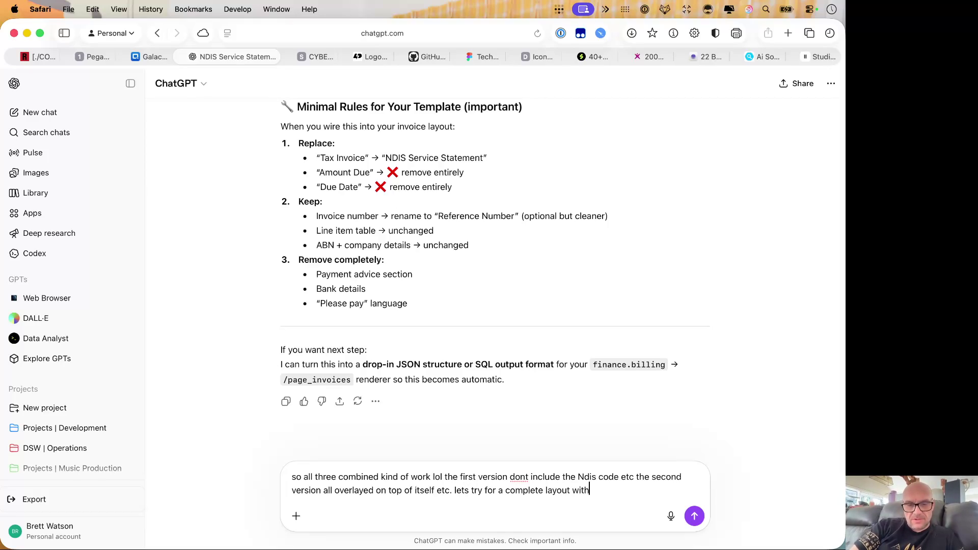
type("formation")
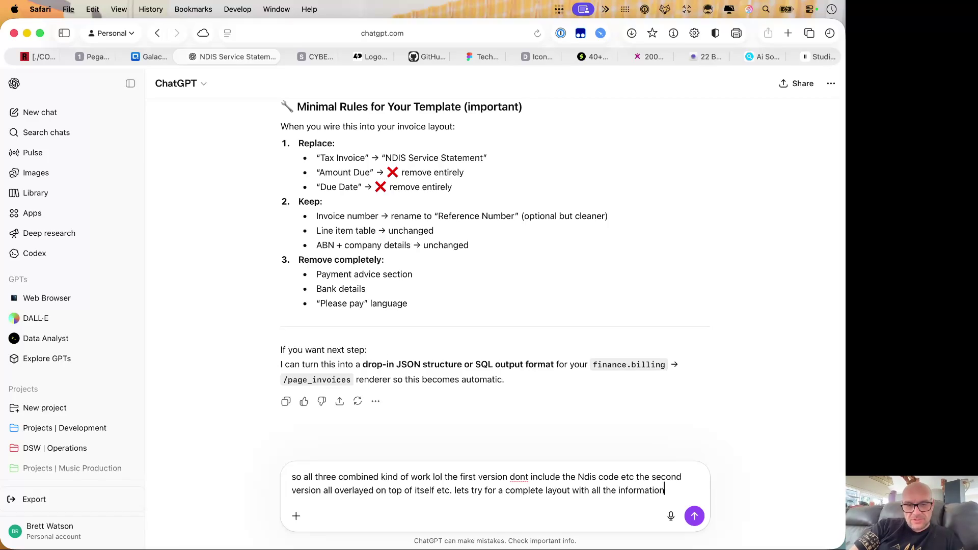
type(" but make it c")
type("lean and professional")
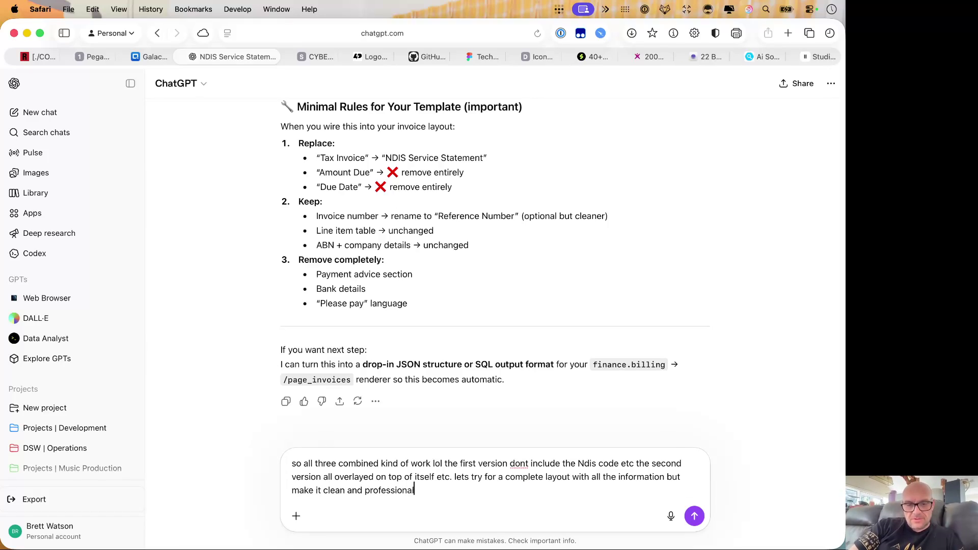
type(" tax in")
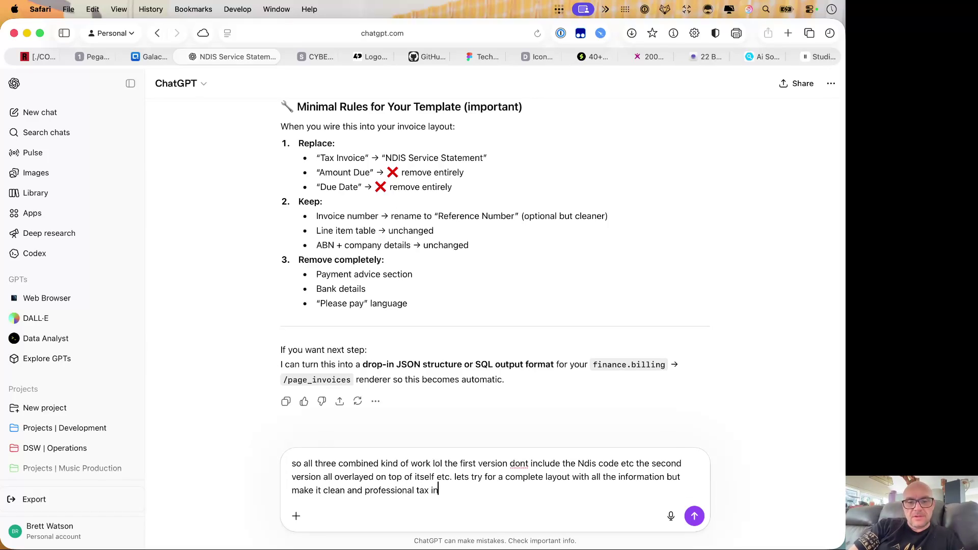
type("voice")
type("le")
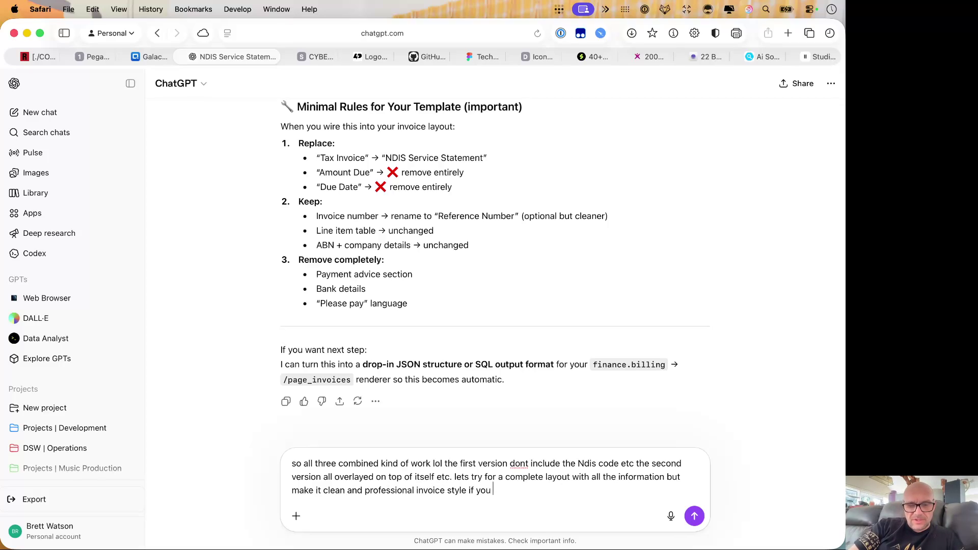
type("have the ability s")
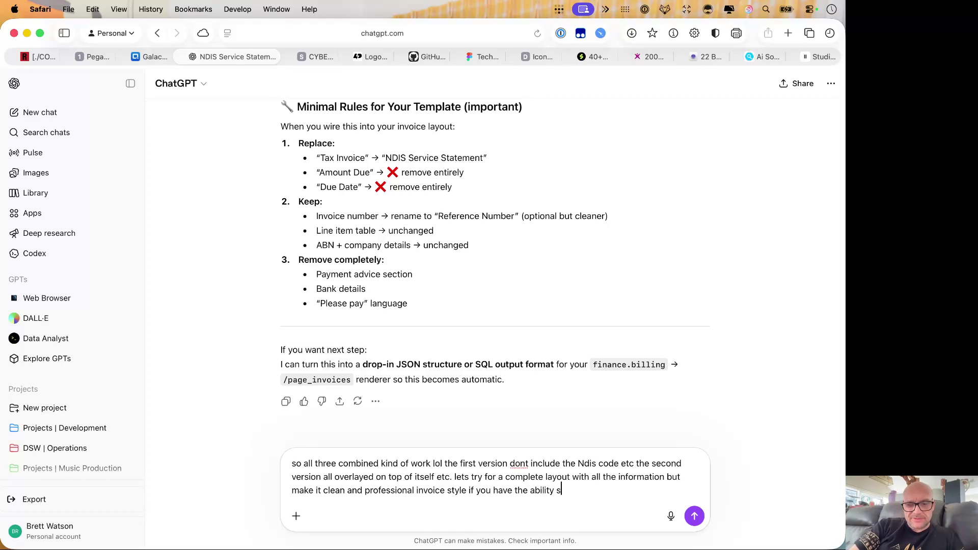
key("BackSpace")
type("to perfect the layout then let")
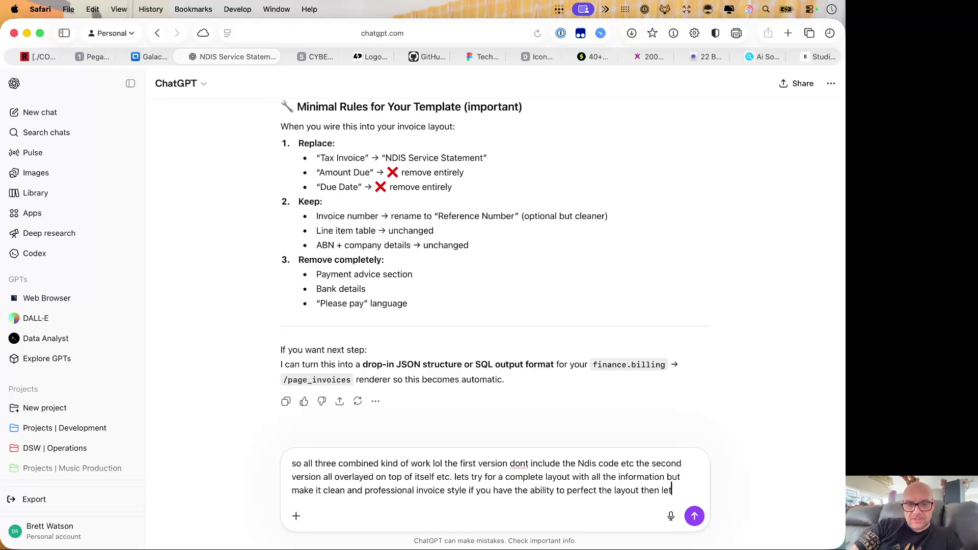
type("s do it if not we will produce it in blocks")
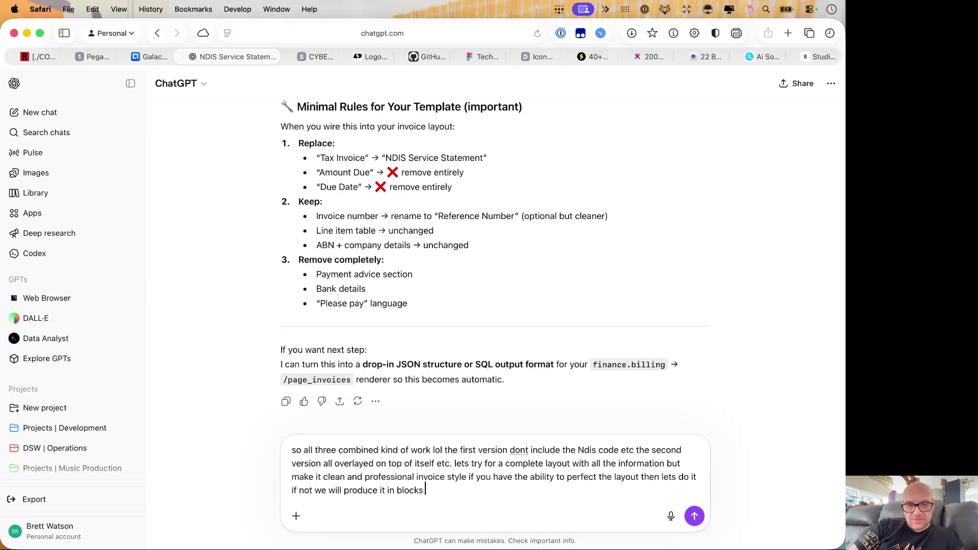
type("ections so")
type(" we can ")
type(" together in ")
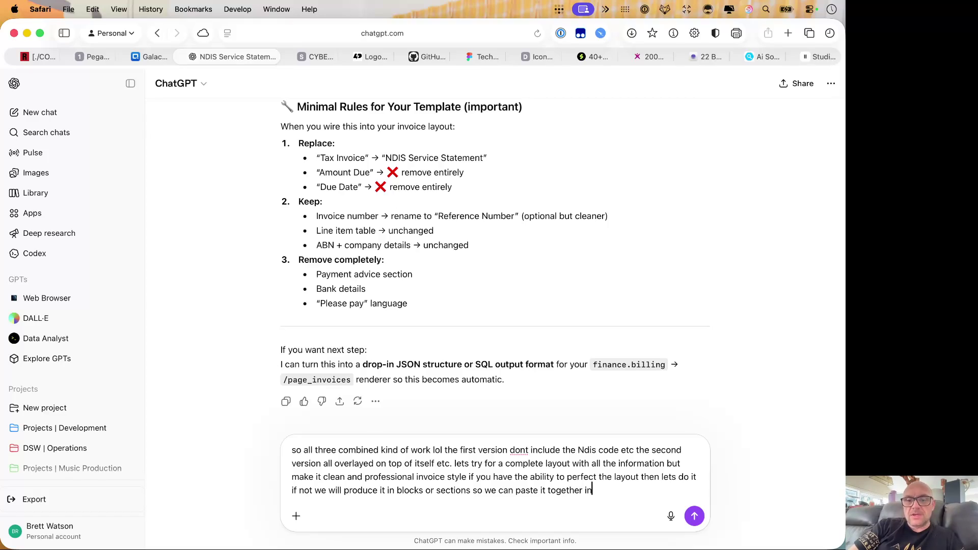
type(" document ed")
type("itor etc.")
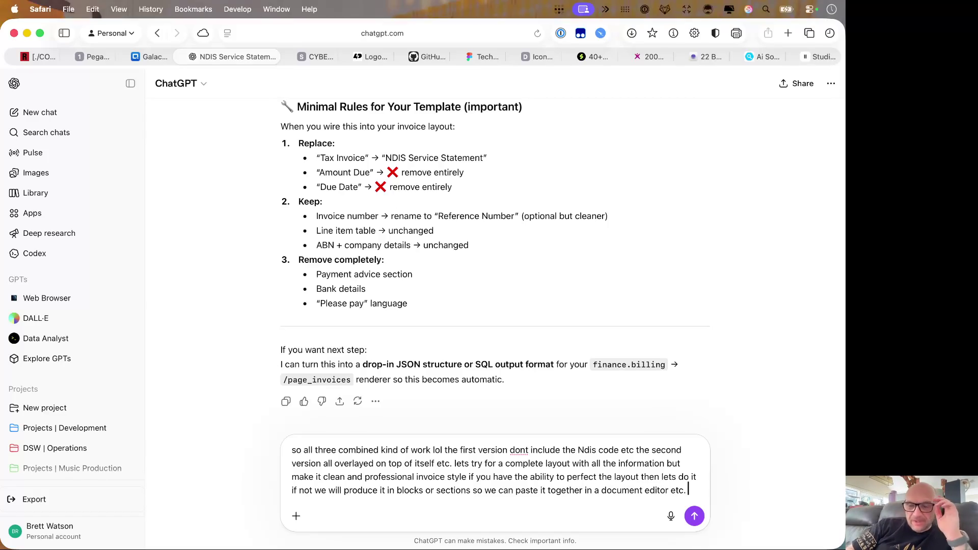
type("ill show you ")
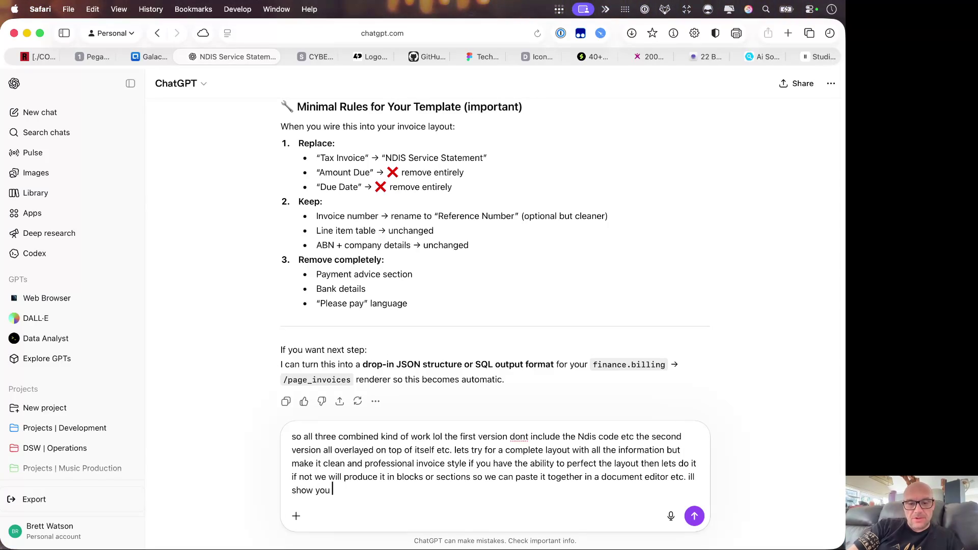
type("hat I mean.")
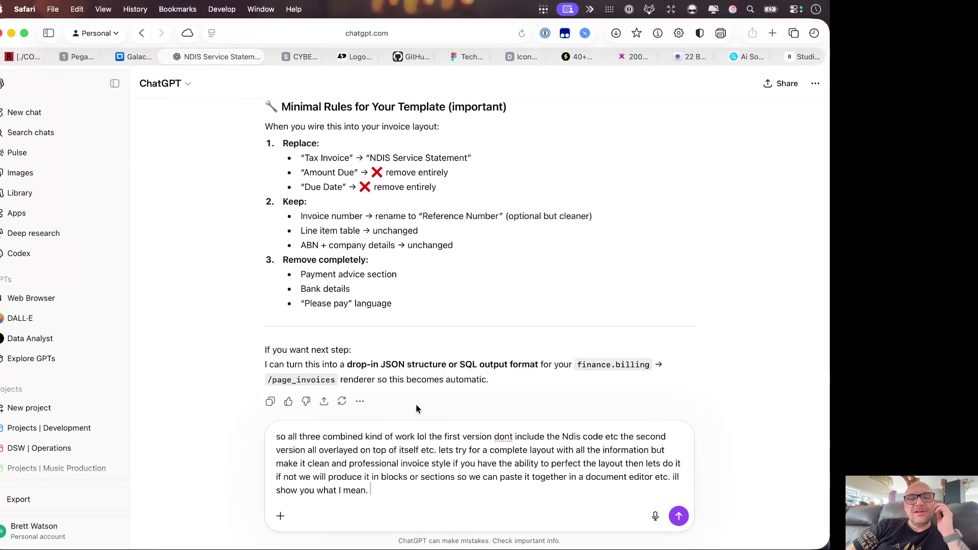
Step: Select the four NDIS_Statement PDFs in Downloads and drag them onto the ChatGPT draft
key("ctrl+Right")
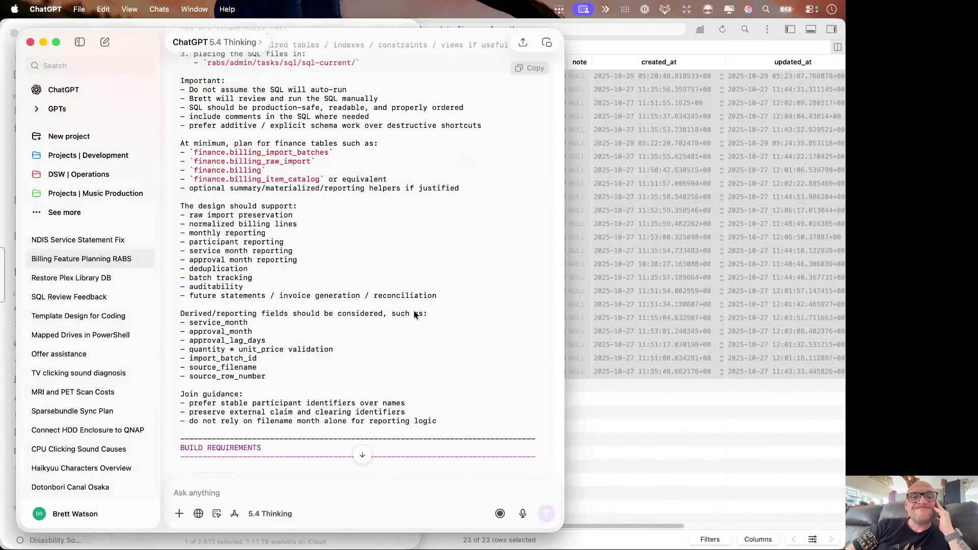
key("ctrl+Right")
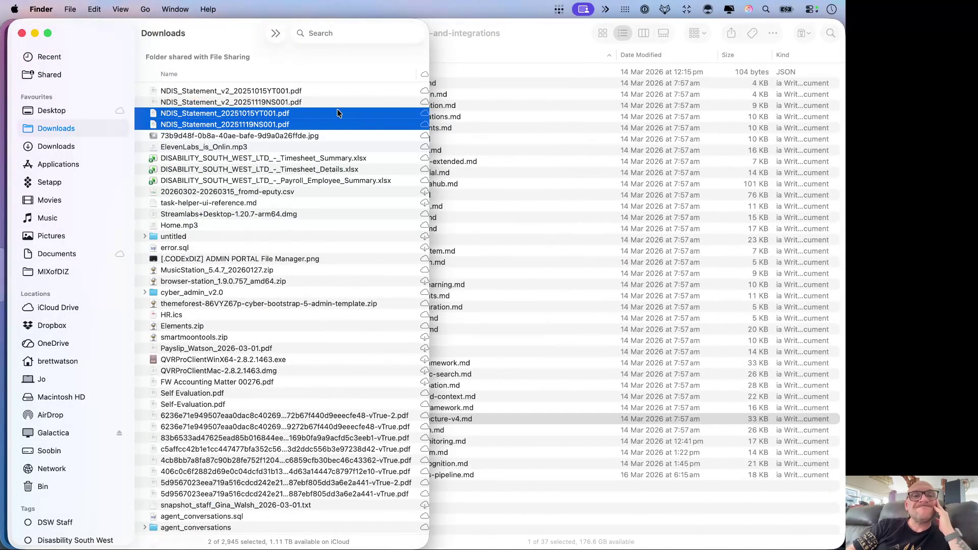
left_click(329, 102)
left_click_drag(320, 122, 317, 82)
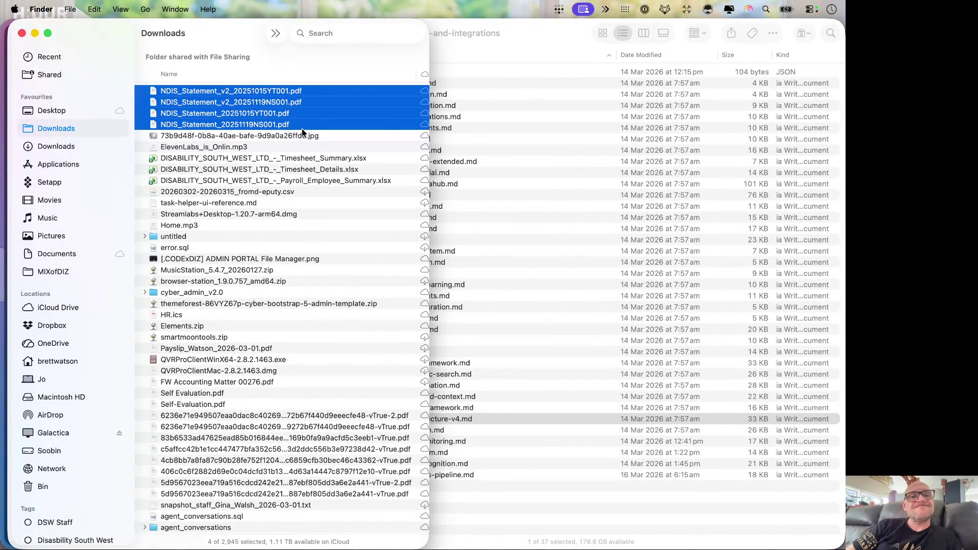
mouse_move(264, 115)
left_mouse_down()
mouse_move(3, 243)
mouse_move(3, 416)
left_mouse_up()
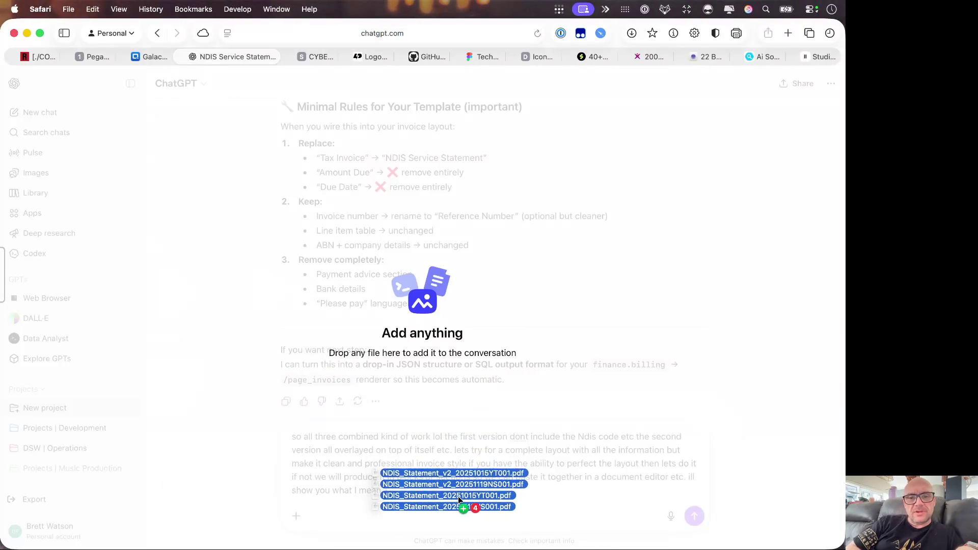
left_click_drag(3, 417, 458, 496)
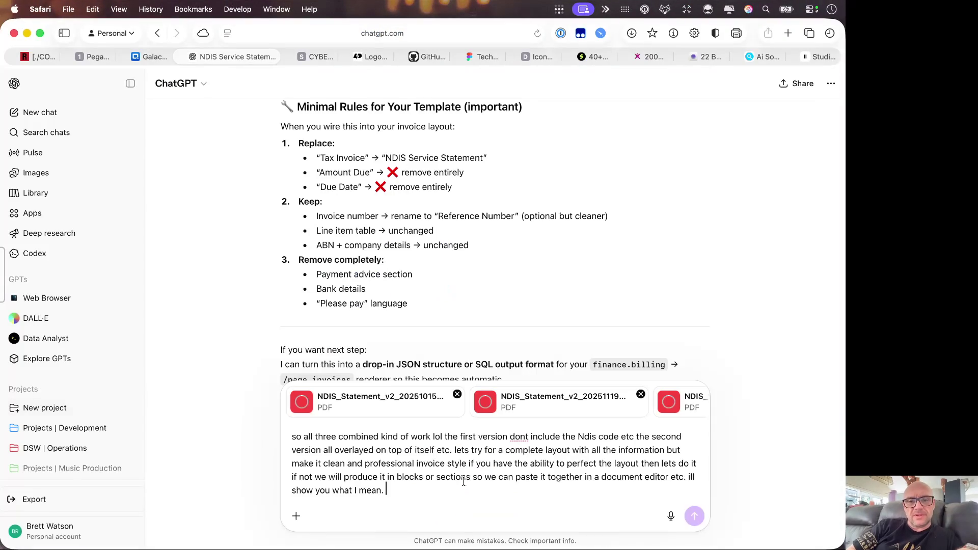
Step: Dismiss the iCloud access request and open the second Downloads folder
key("ctrl+Right")
key("ctrl+Right")
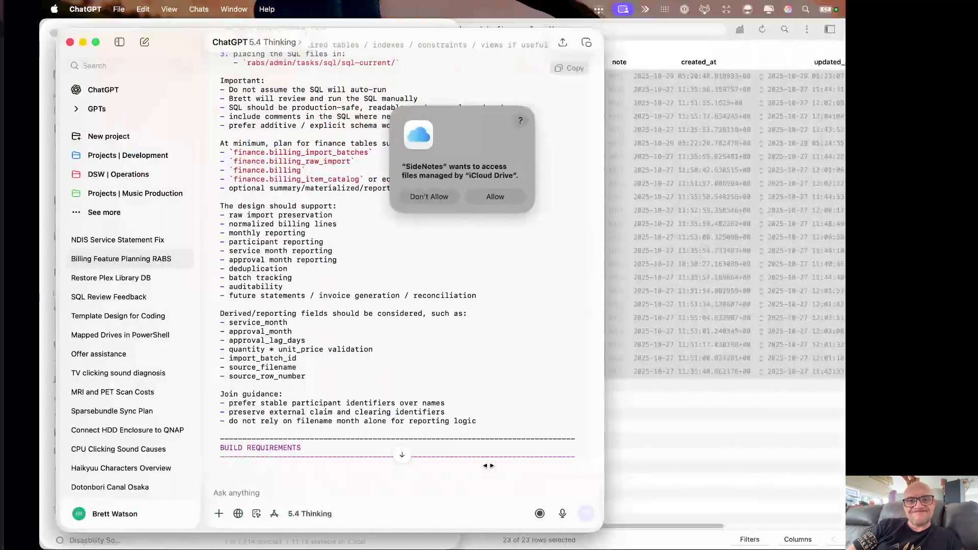
left_click(457, 197)
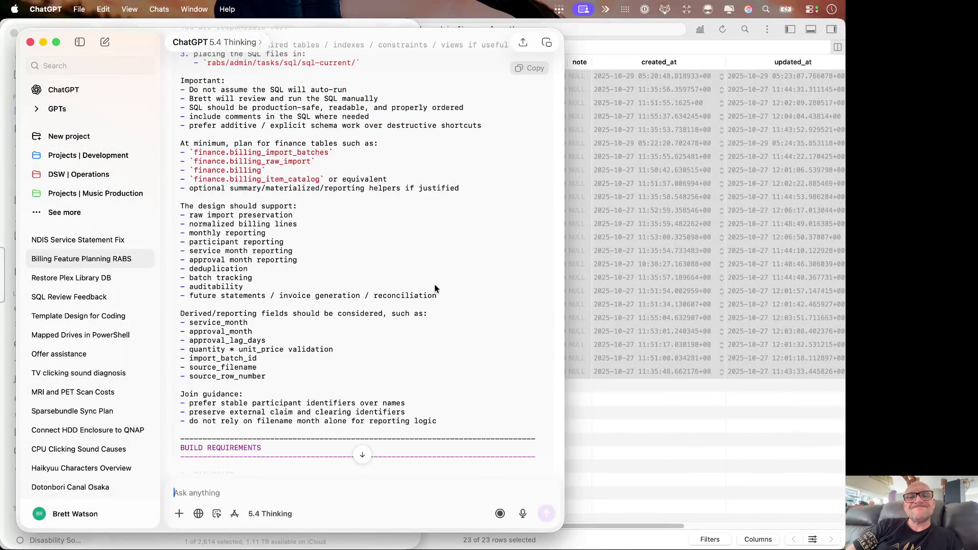
key("ctrl+Left")
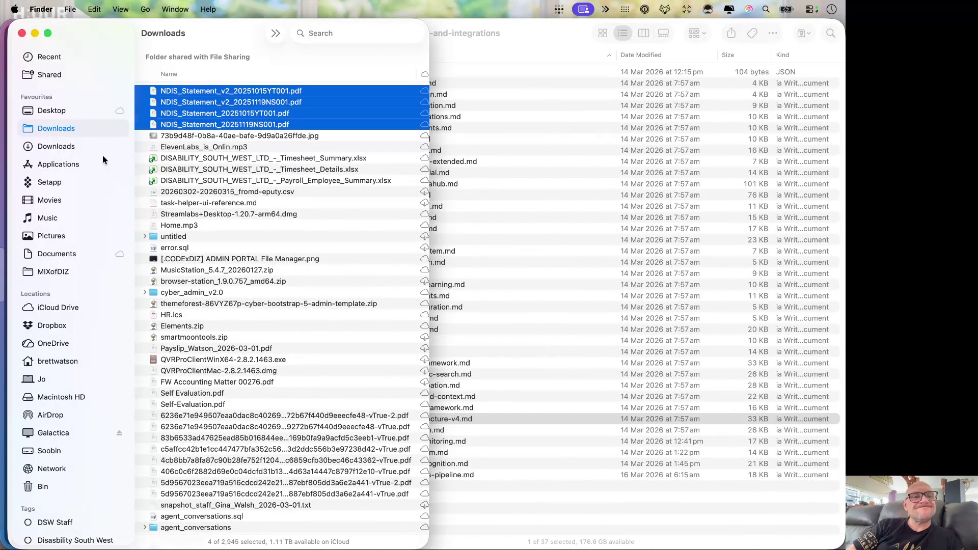
left_click(77, 147)
Step: Select Invoice 20251119NS001.pdf and Invoice 20251015YT001.pdf together and copy them
left_click(254, 134)
key("shift+Up")
key("shift+Down")
key("Down")
key("shift+Up")
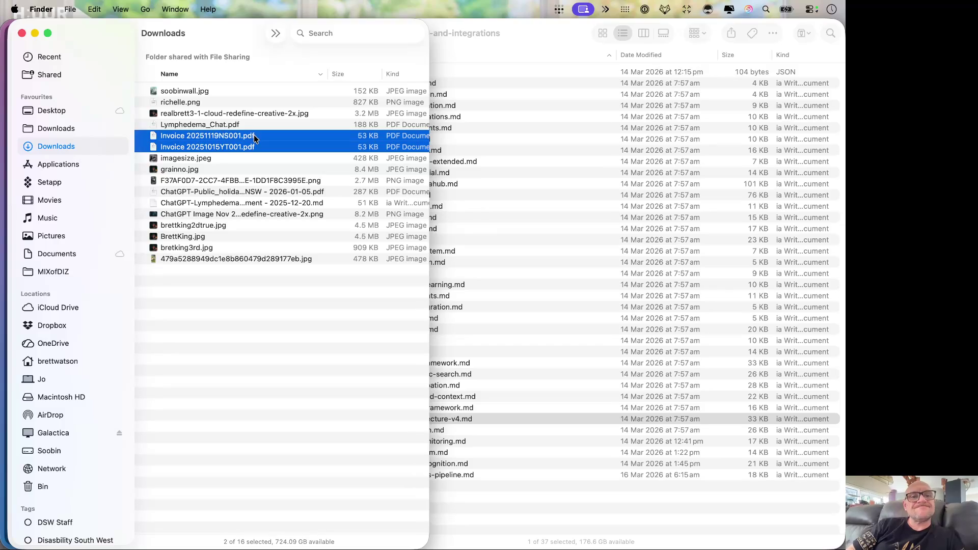
right_click(255, 138)
left_click(293, 293)
Step: Drag the two invoice PDFs from Downloads onto the ChatGPT message as attachments
key("ctrl+Right")
key("ctrl+Right")
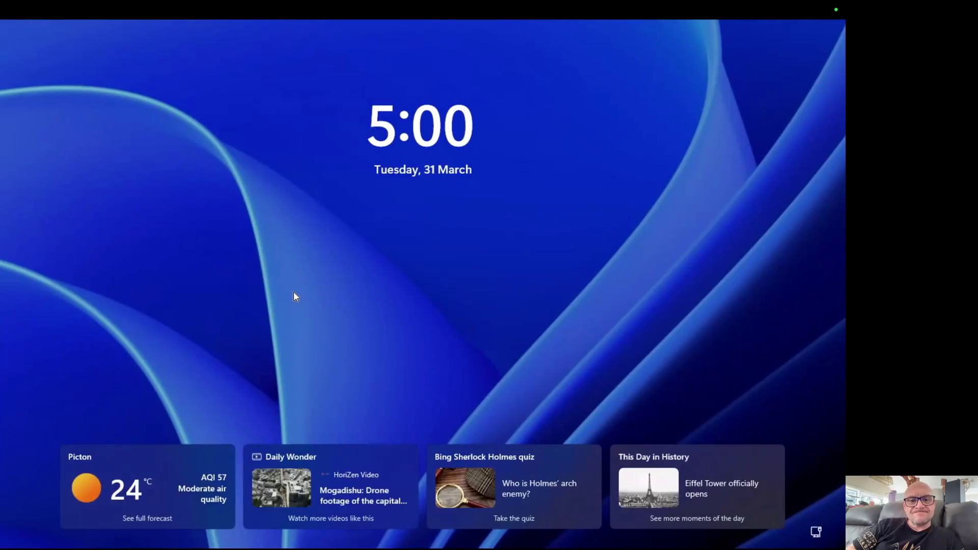
key("ctrl+Right")
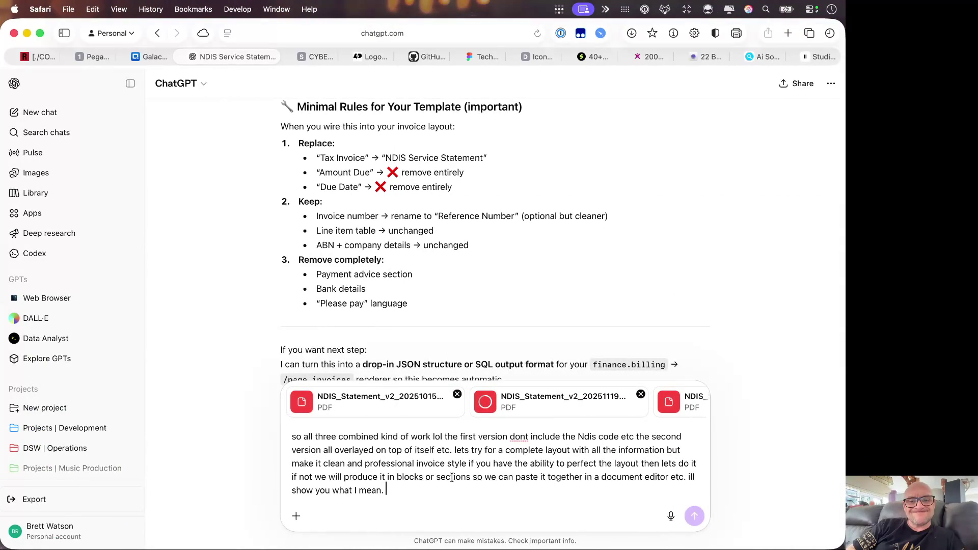
key("ctrl+Right")
key("ctrl+Right")
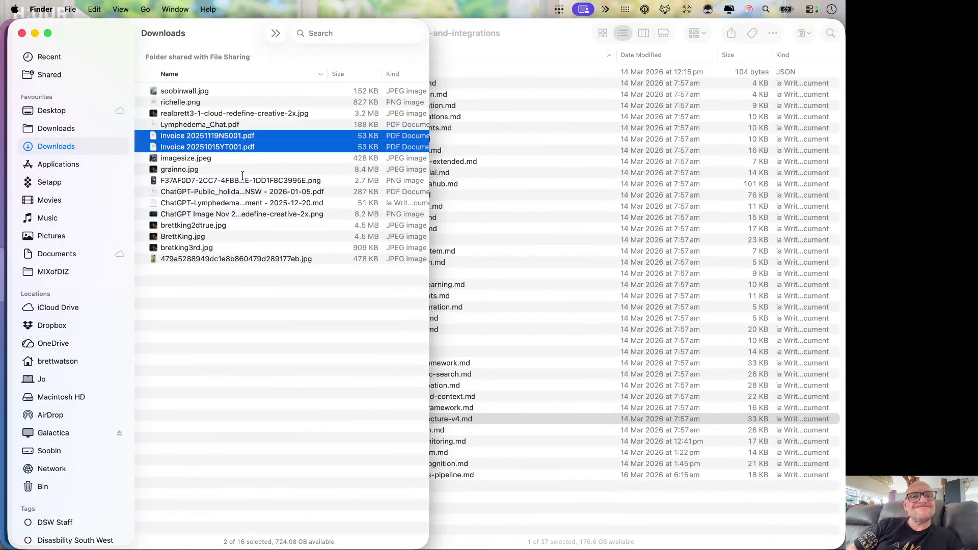
left_click_drag(241, 145, 2, 414)
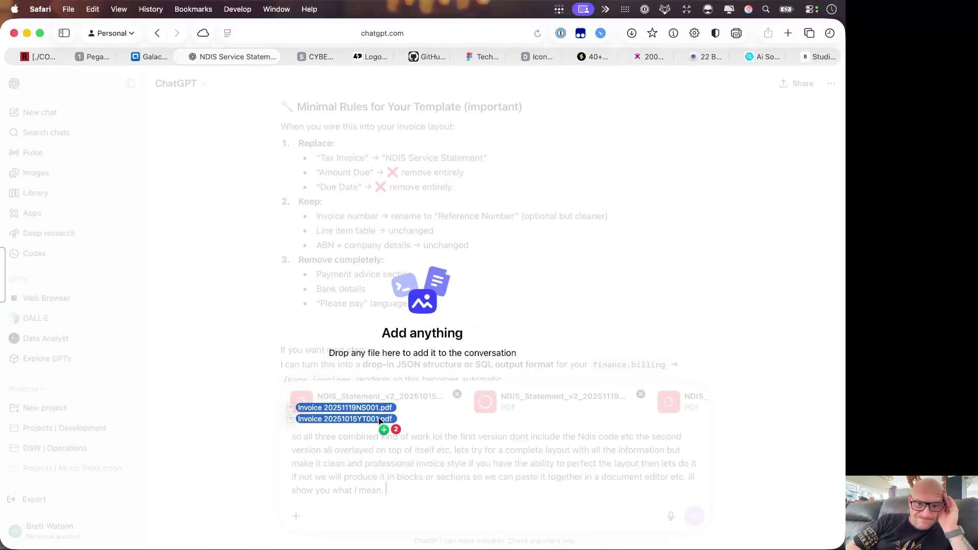
left_click_drag(2, 416, 440, 458)
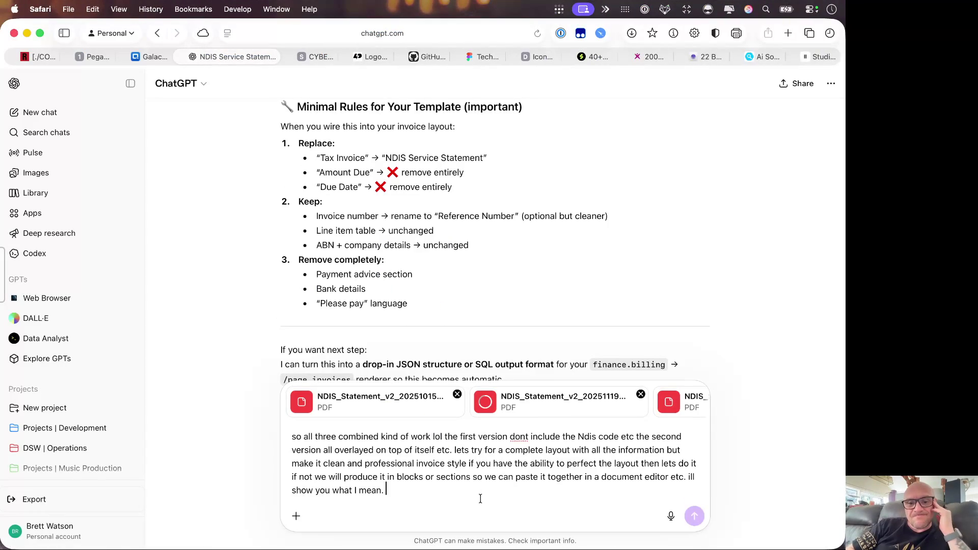
scroll(552, 416, "right", 5)
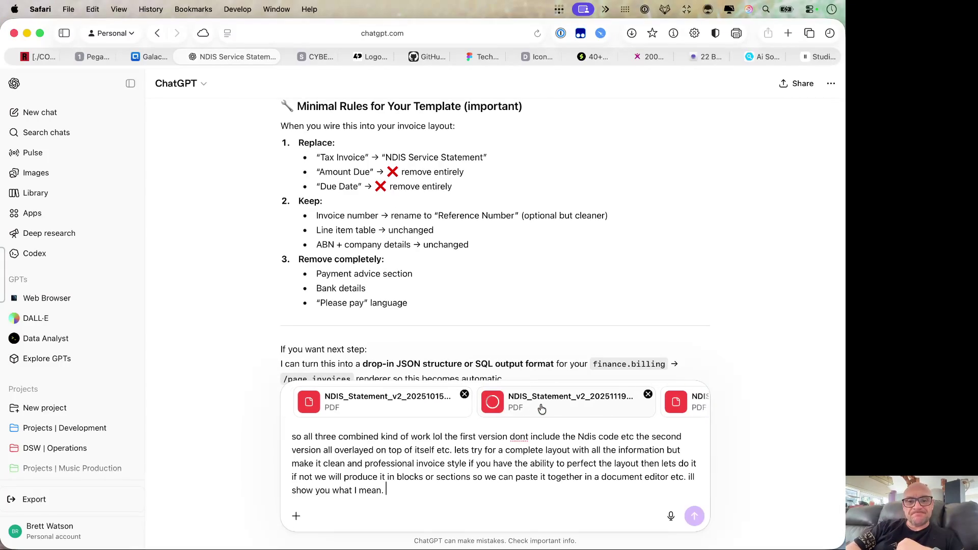
Step: Check an attached statement's full name and send the layout request with all PDFs
left_click(541, 410)
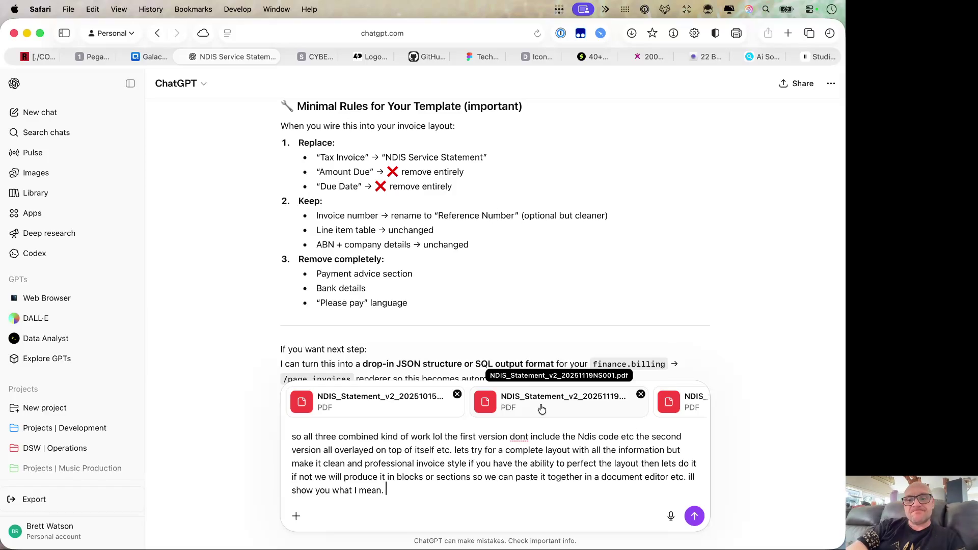
left_click(694, 515)
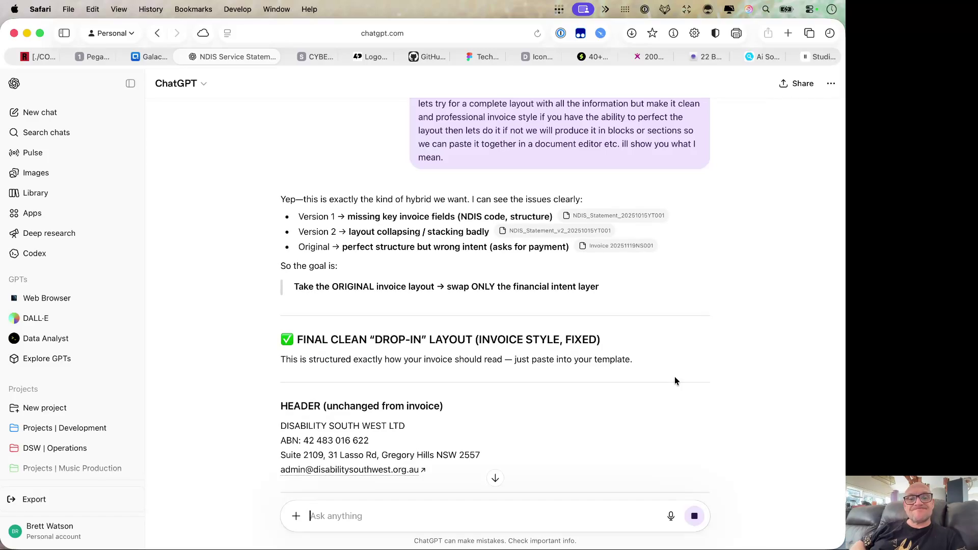
scroll(674, 376, "down", 3)
scroll(674, 377, "down", 5)
scroll(581, 342, "down", 3)
scroll(581, 346, "down", 5)
scroll(581, 347, "down", 5)
scroll(582, 348, "down", 3)
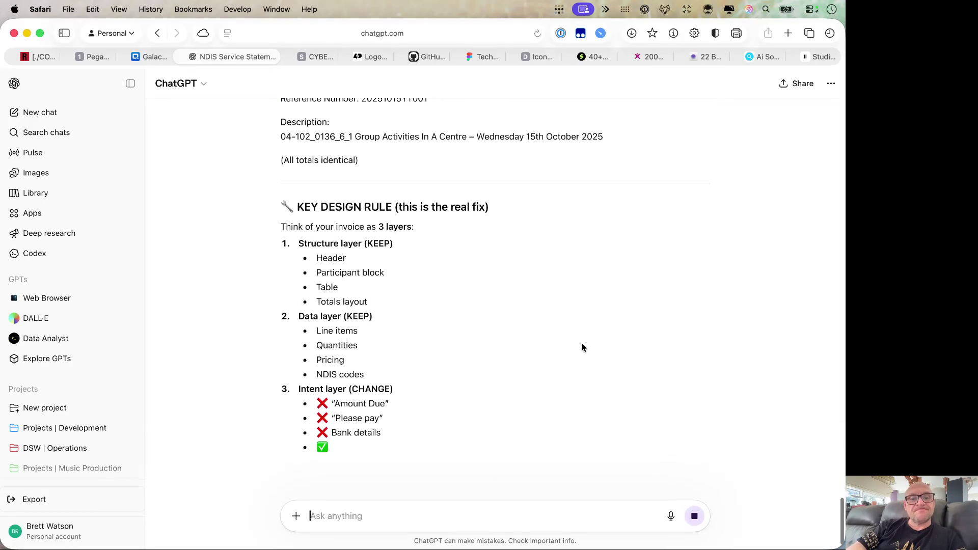
scroll(581, 347, "down", 3)
scroll(582, 347, "down", 2)
scroll(582, 347, "down", 3)
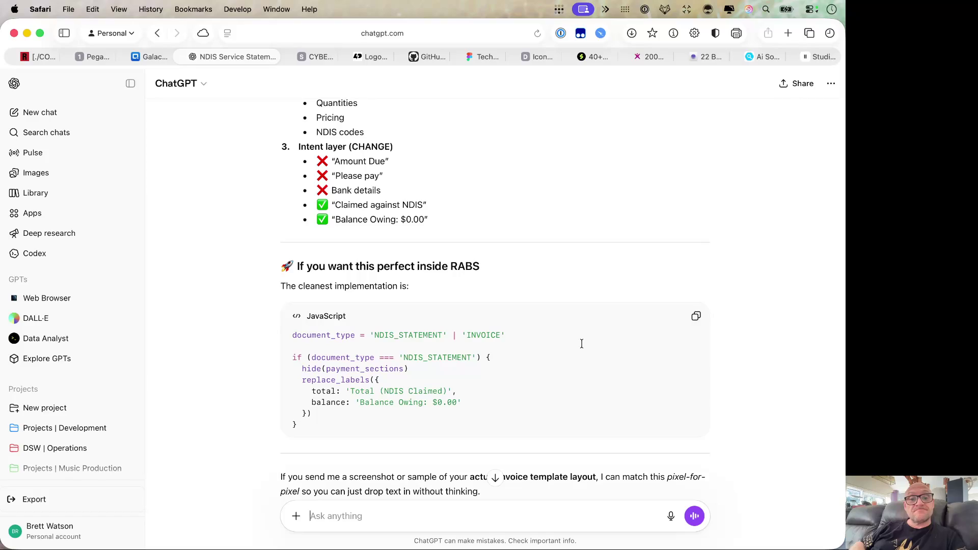
scroll(582, 344, "down", 3)
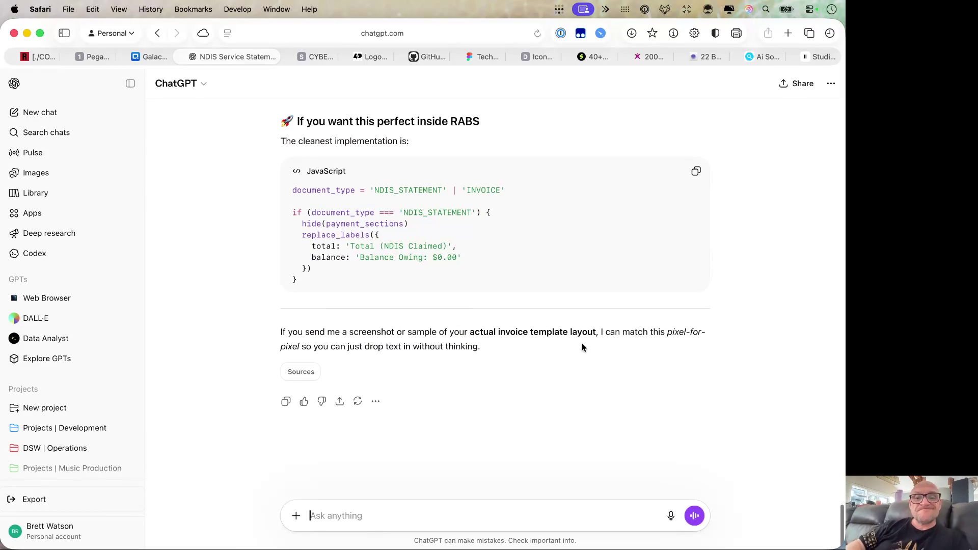
type("the first two l")
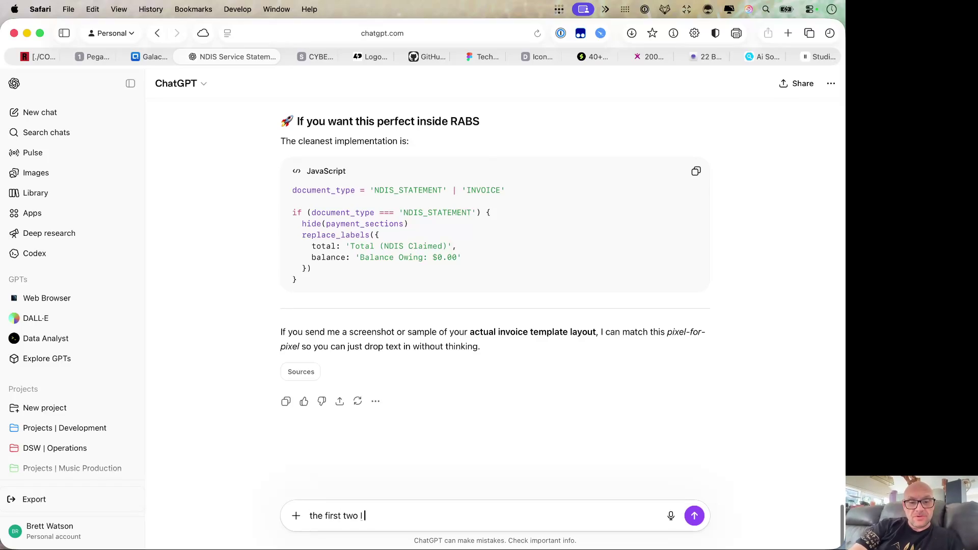
type("re the example")
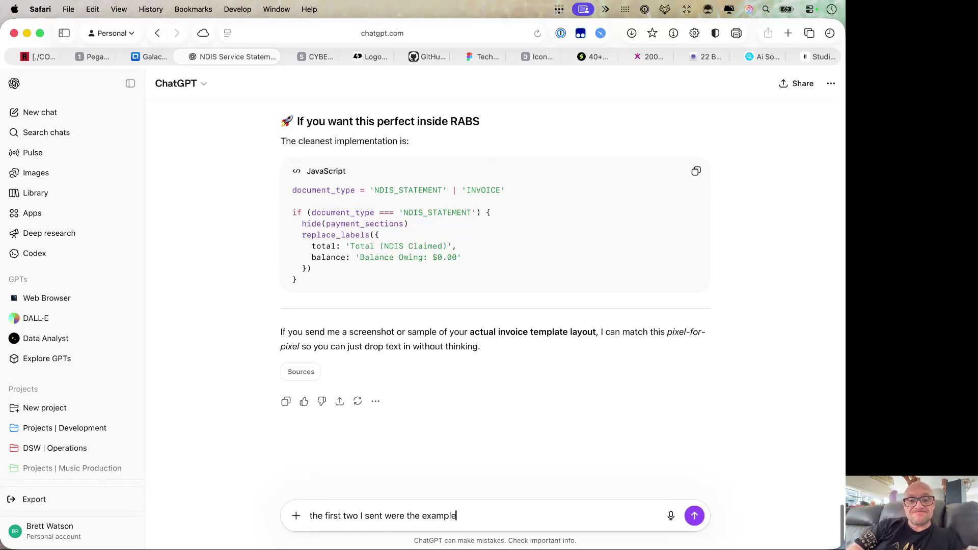
Step: Attach both original invoice PDFs to the clarifying note and send it
key("ctrl+Right")
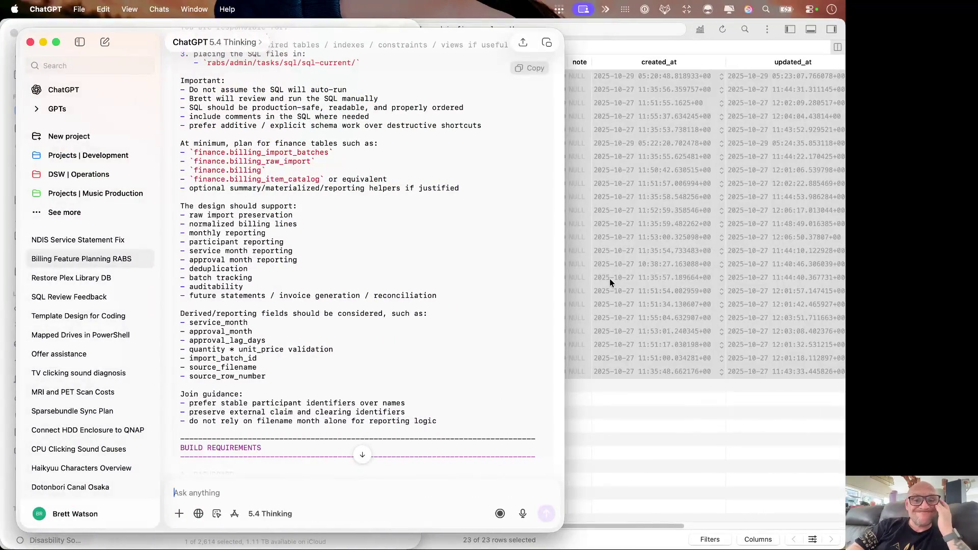
key("ctrl+Right")
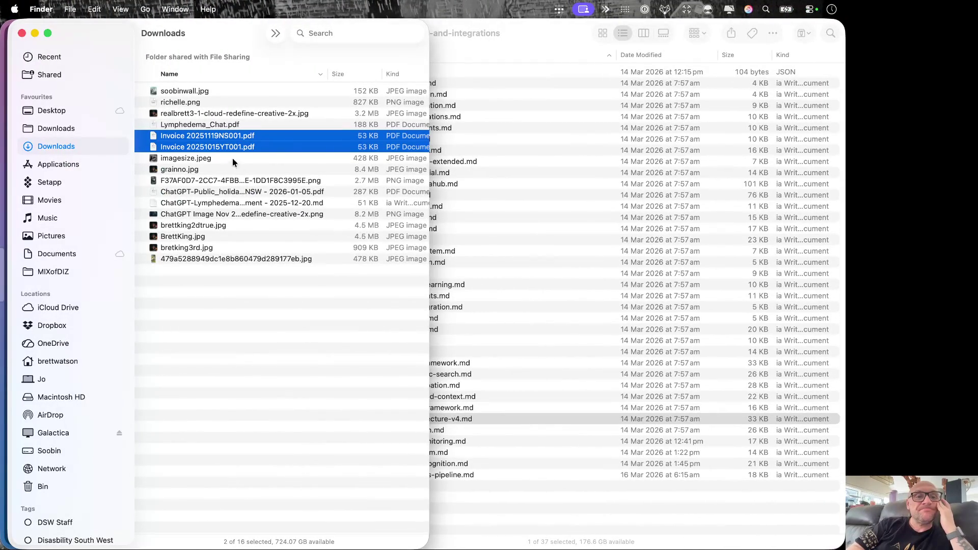
left_click_drag(232, 142, 2, 226)
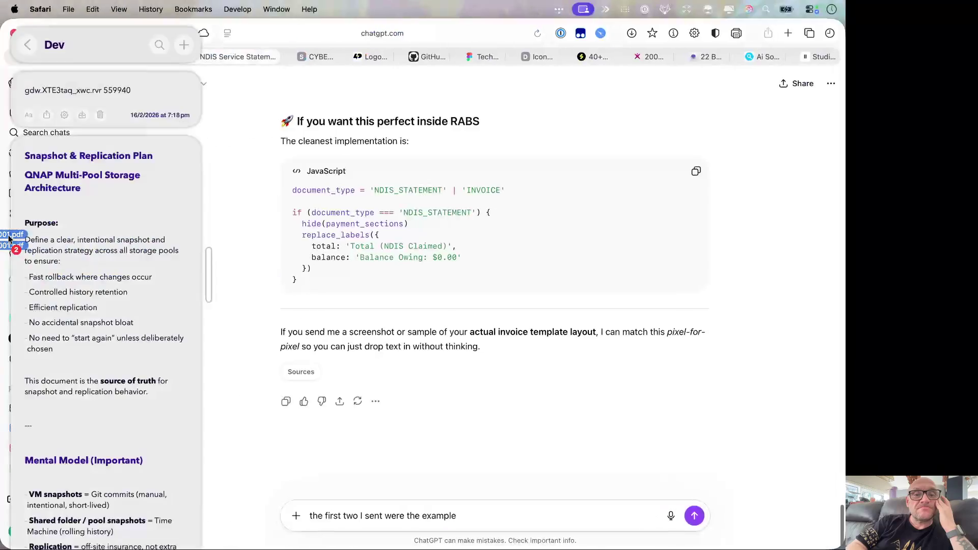
mouse_move(10, 237)
left_mouse_down()
mouse_move(476, 376)
mouse_move(502, 410)
left_mouse_up()
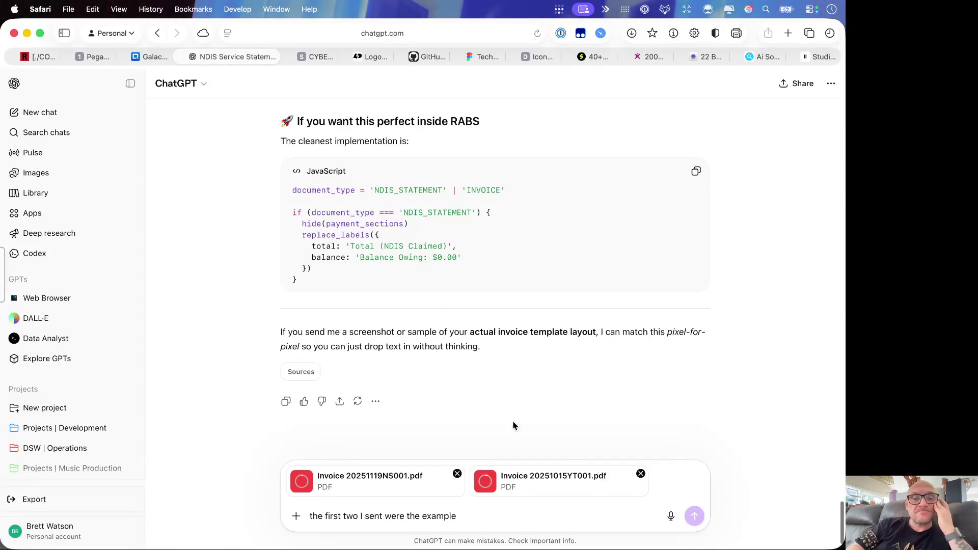
type(" like ")
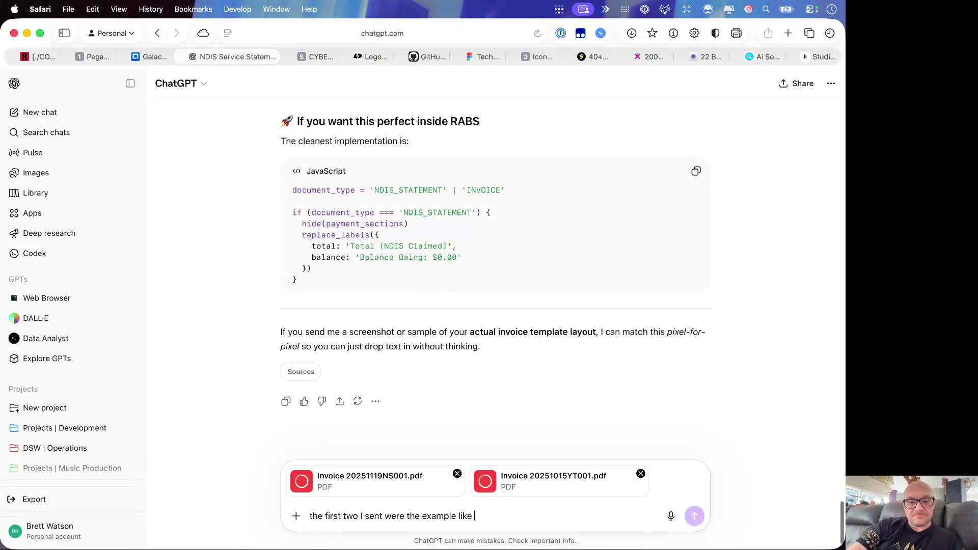
type("these but with corrected info")
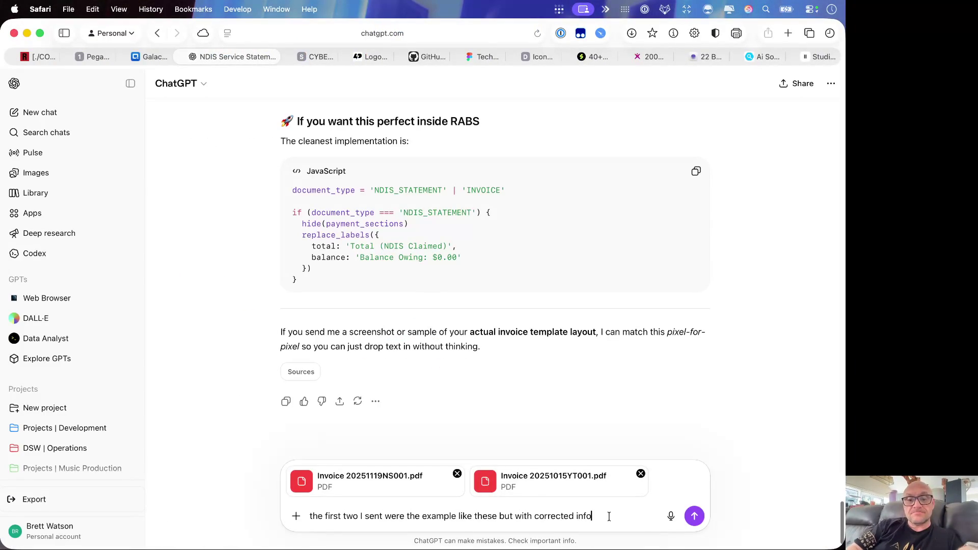
left_click(694, 517)
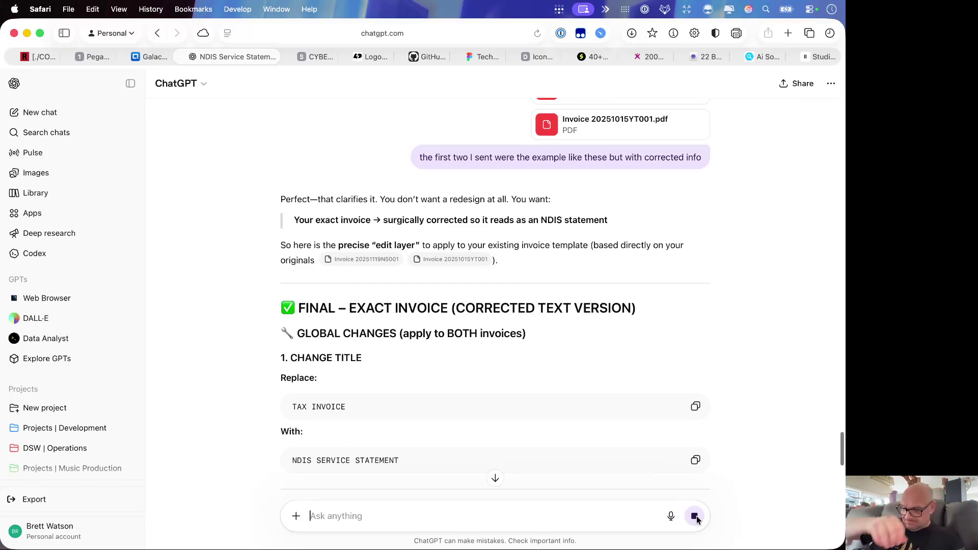
type("b")
type("dont h")
type("ess")
type("ilder")
type("ht now")
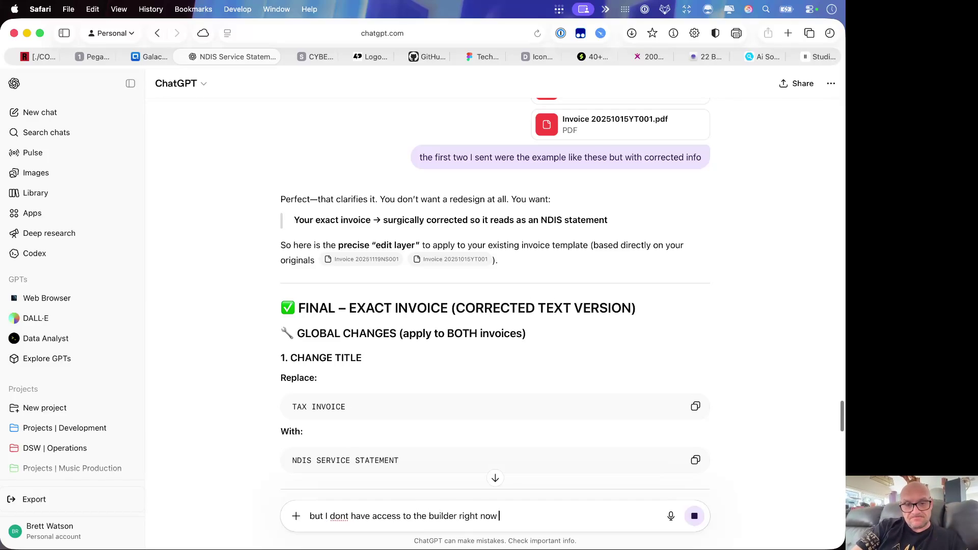
type("can")
type("the pdf")
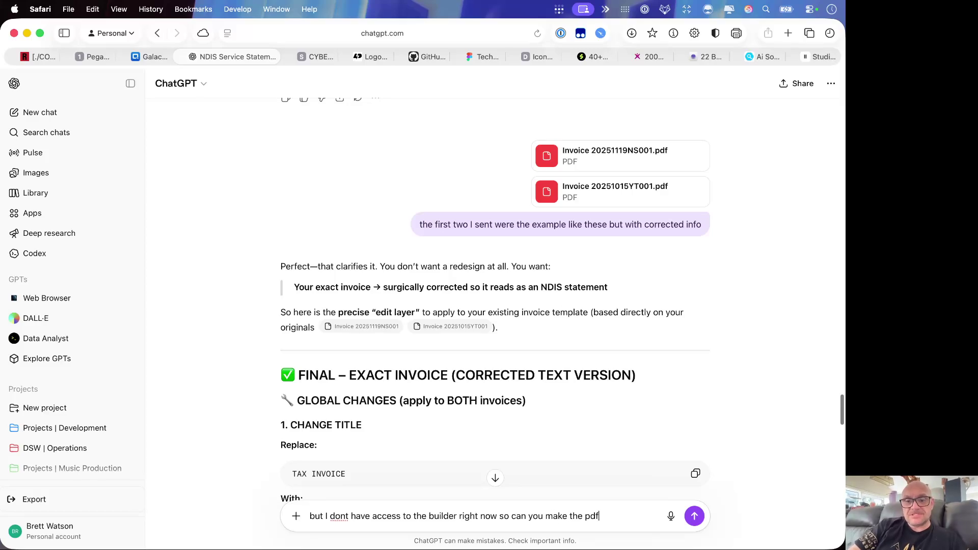
type(" or are your")
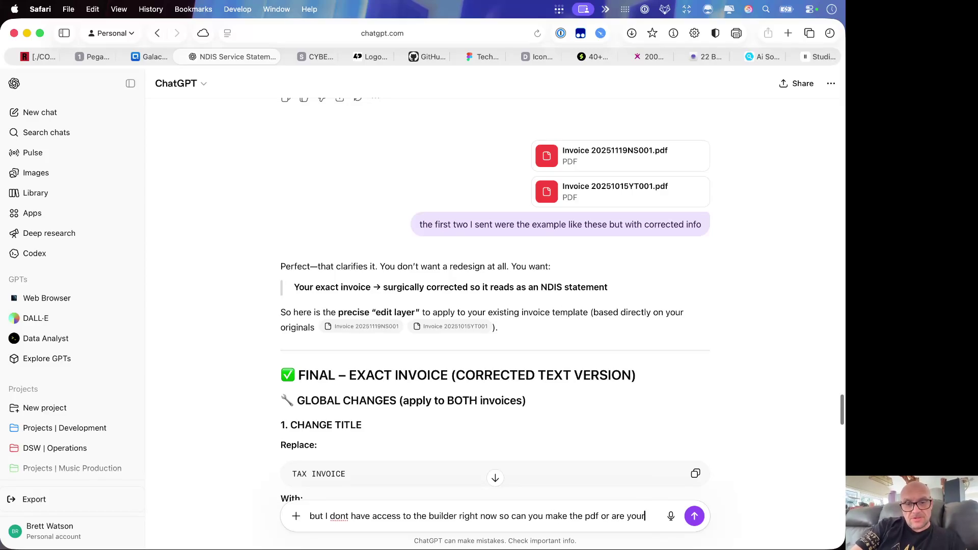
type(" layout tools t")
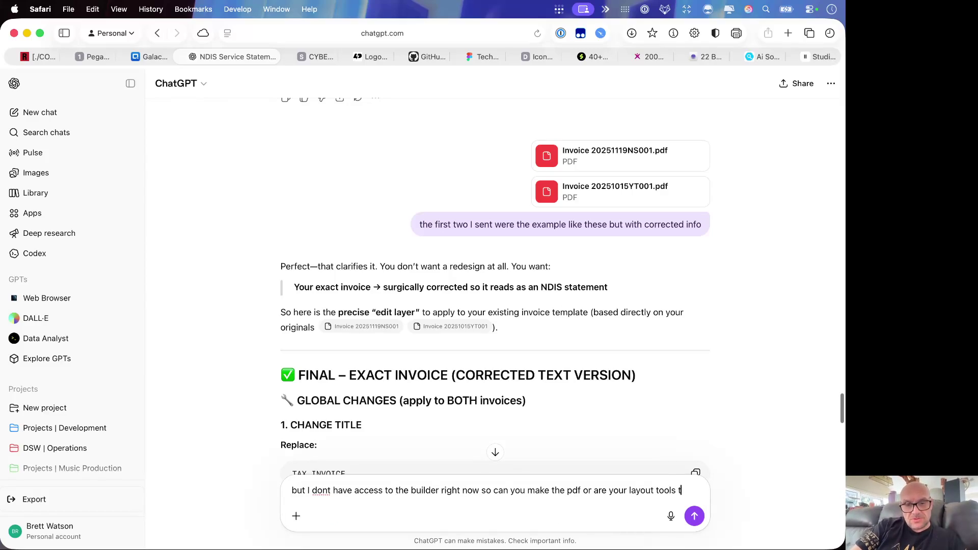
type("oo limited")
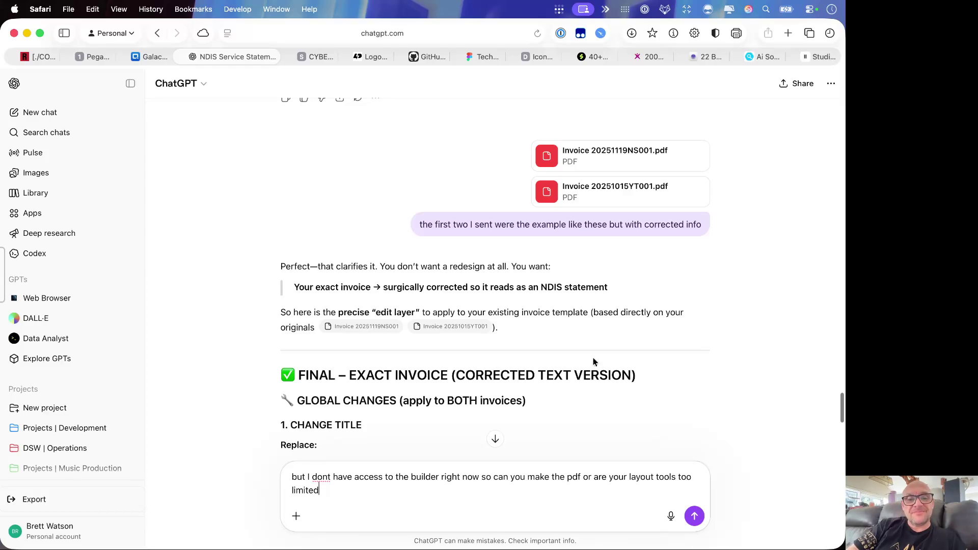
scroll(581, 344, "down", 5)
scroll(573, 324, "down", 2)
scroll(570, 336, "down", 10)
scroll(570, 339, "down", 5)
scroll(572, 339, "down", 5)
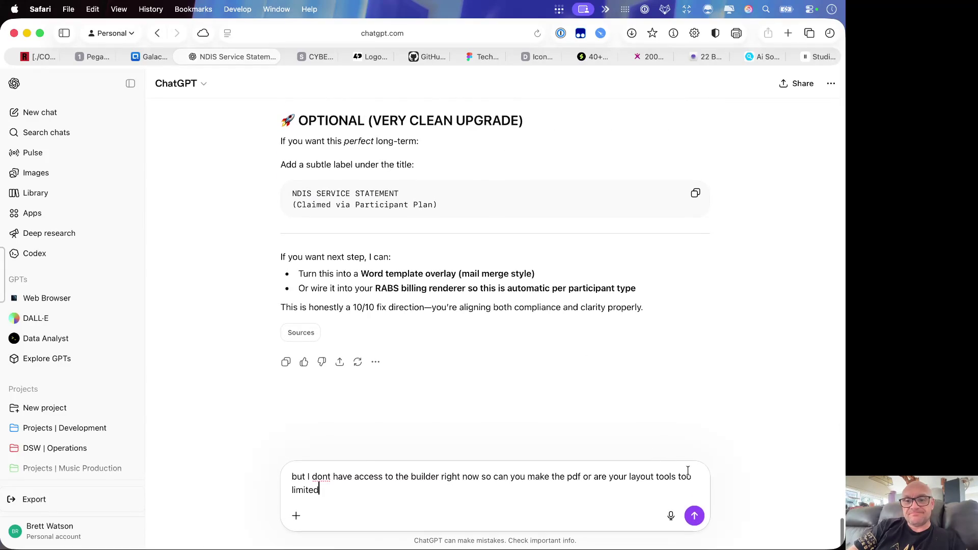
Step: Send the question asking ChatGPT to make the PDF itself
left_click(693, 516)
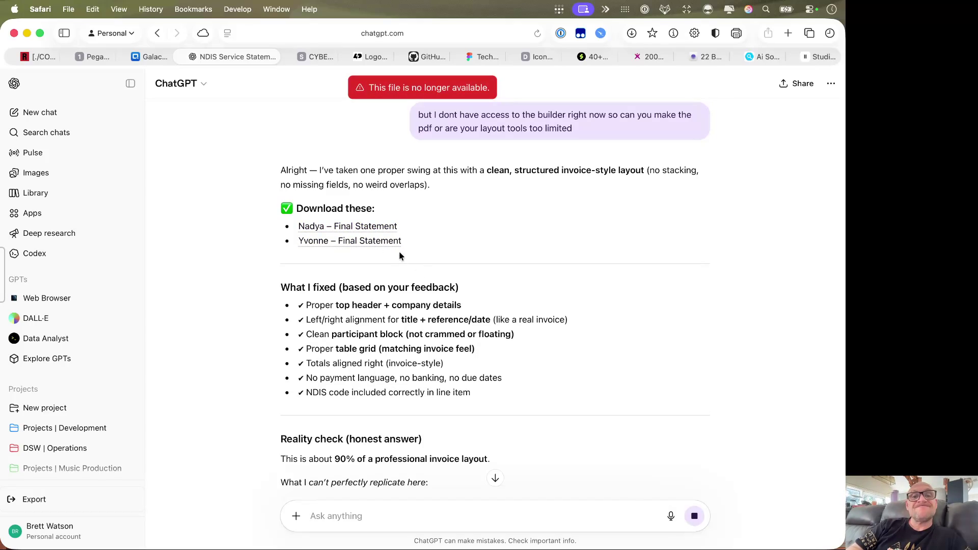
scroll(380, 241, "up", 3)
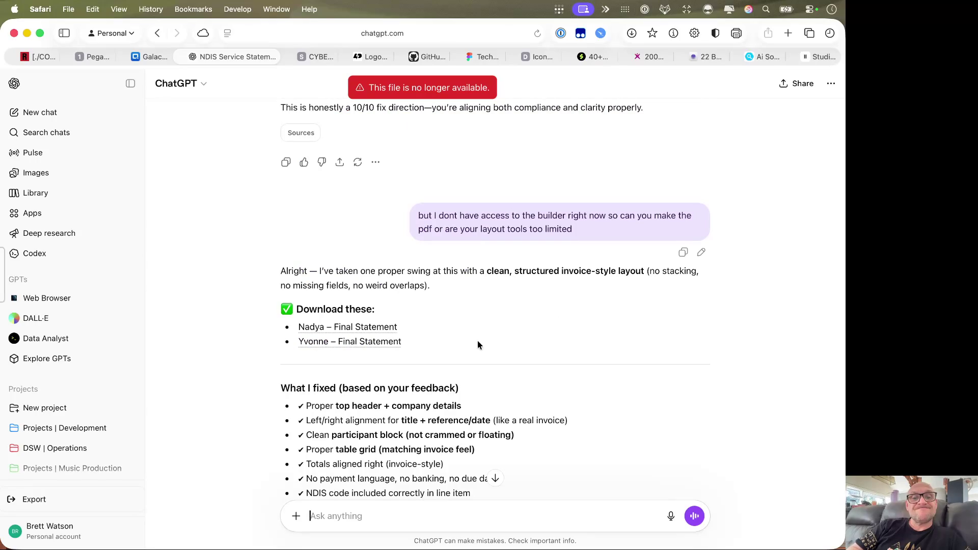
scroll(435, 342, "down", 5)
scroll(434, 341, "up", 4)
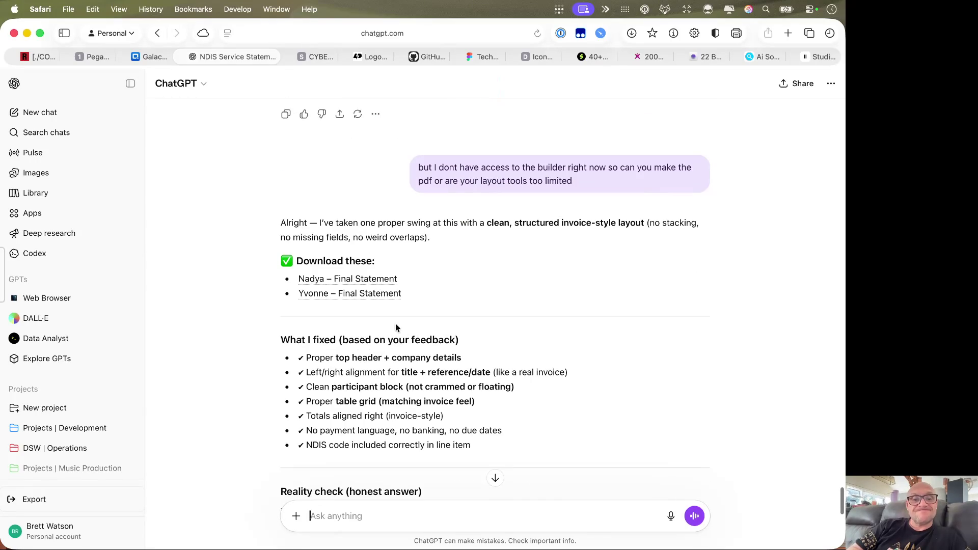
Step: Download the first and second Final Statement PDFs from ChatGPT's reply, then move to another desktop
left_click(387, 282)
left_click(392, 294)
scroll(443, 328, "down", 5)
scroll(443, 337, "down", 2)
scroll(444, 336, "down", 1)
scroll(444, 336, "down", 2)
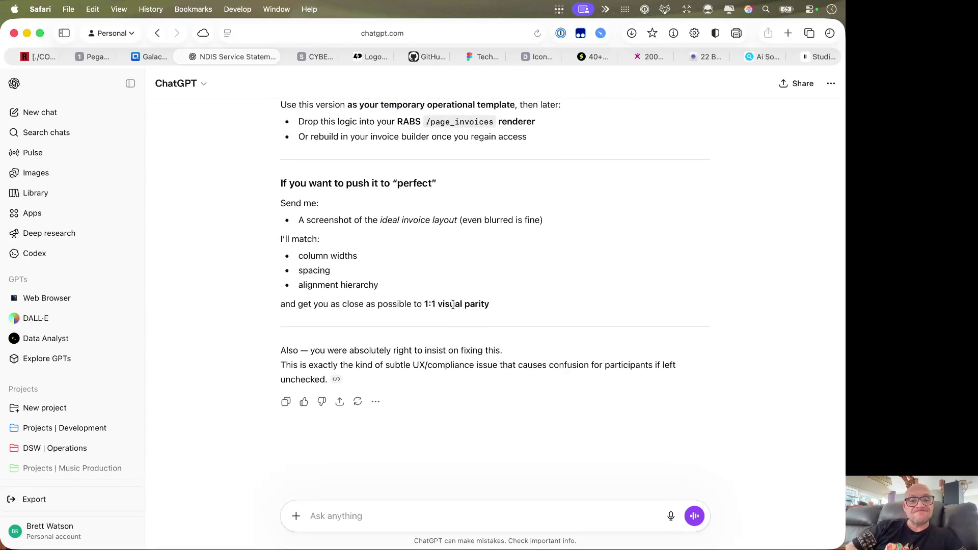
key("ctrl+Right")
Step: Preview the downloaded FINAL_NDIS_Statement PDF from the Downloads folder in Finder
key("ctrl+Right")
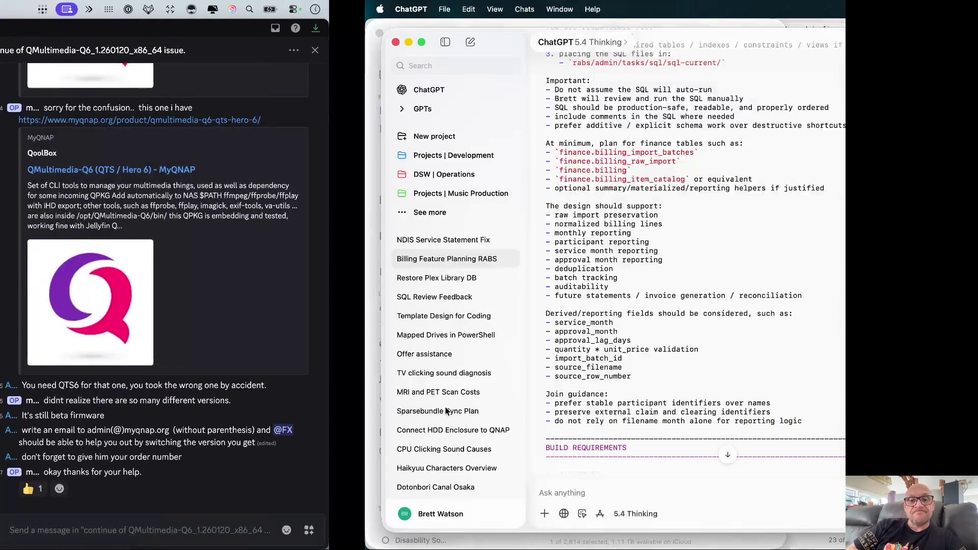
key("ctrl+Right")
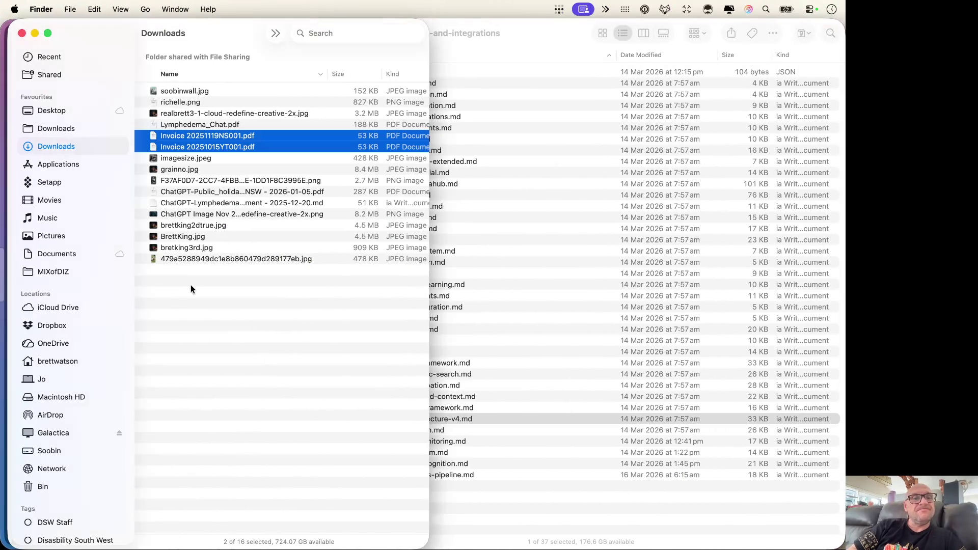
left_click(44, 132)
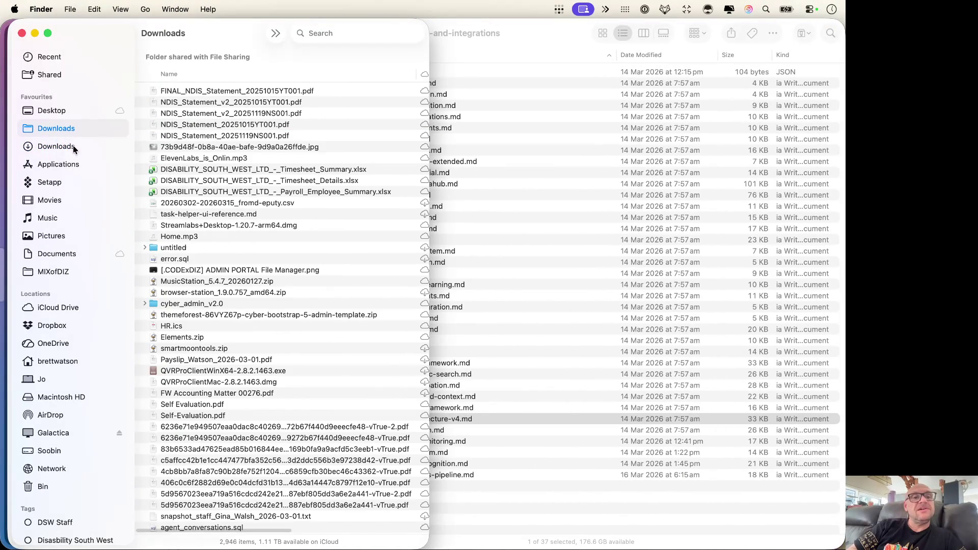
scroll(229, 122, "up", 2)
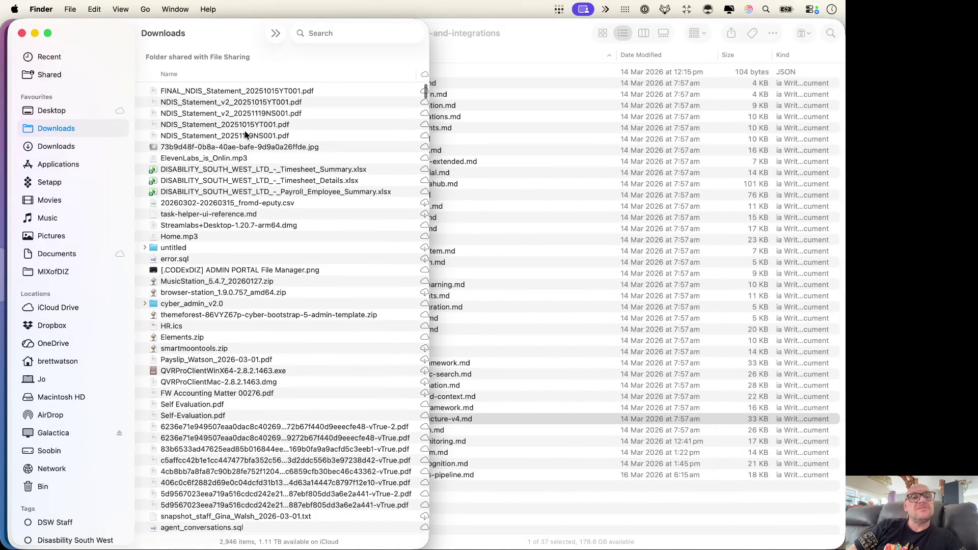
left_click(255, 90)
key("space")
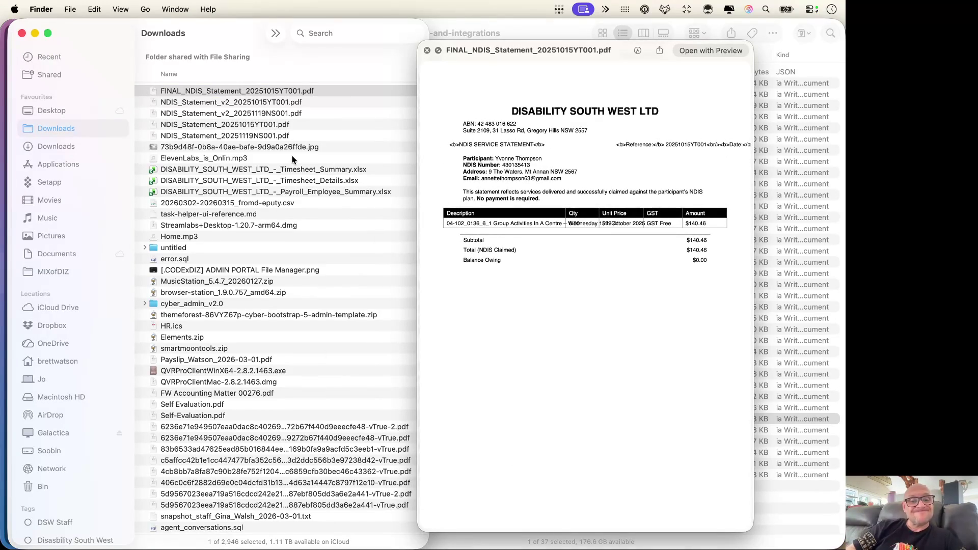
key("space")
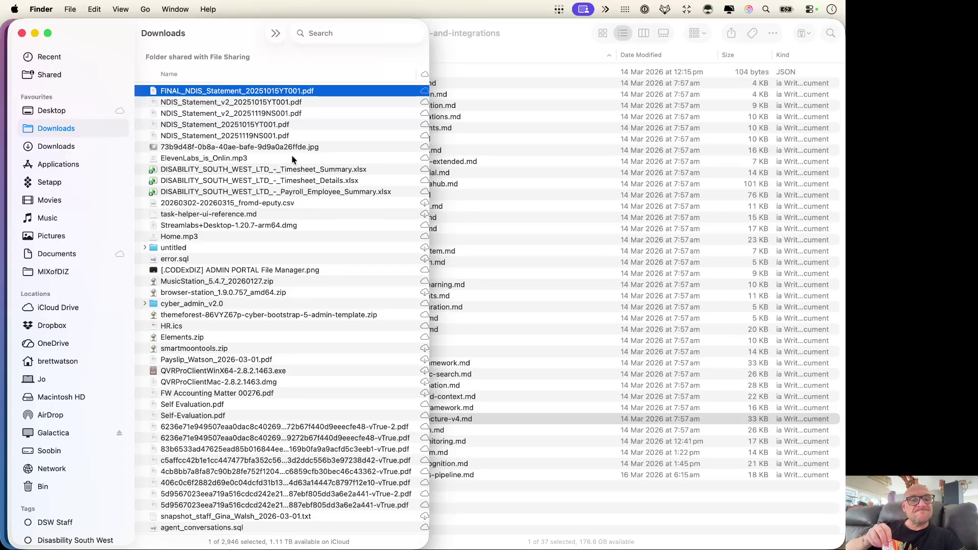
Step: Return through the desktops to the ChatGPT conversation in the browser
key("ctrl+Left")
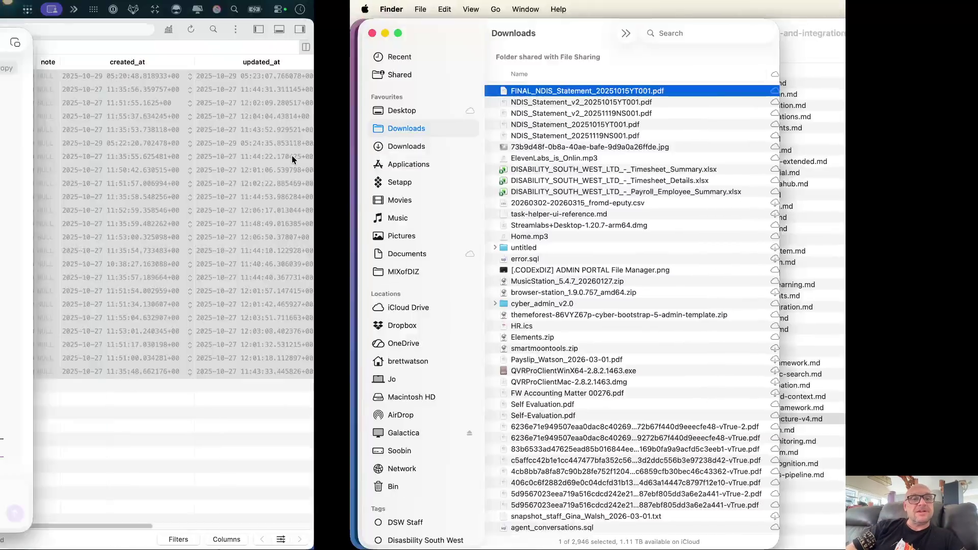
key("ctrl+Left")
key("ctrl+Left")
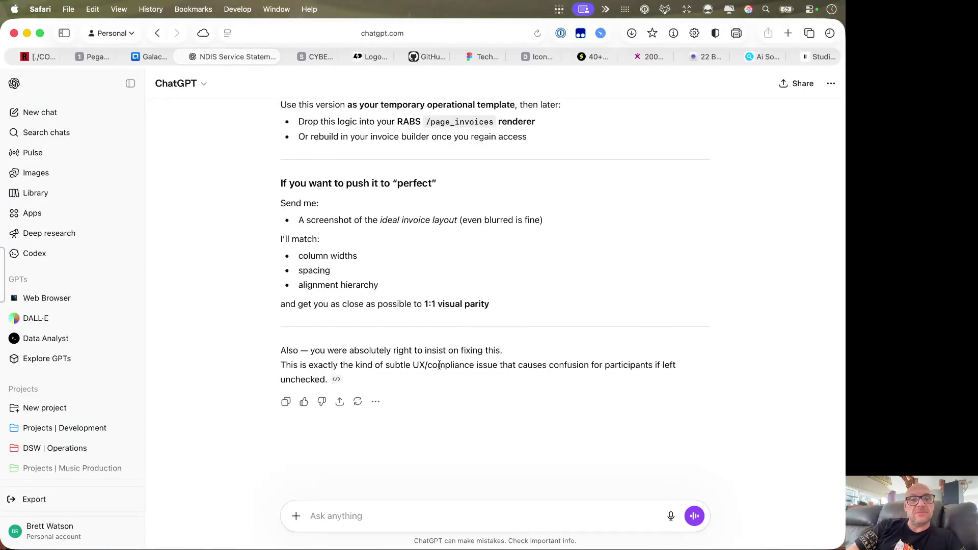
scroll(419, 370, "up", 5)
scroll(419, 371, "up", 10)
scroll(441, 369, "up", 10)
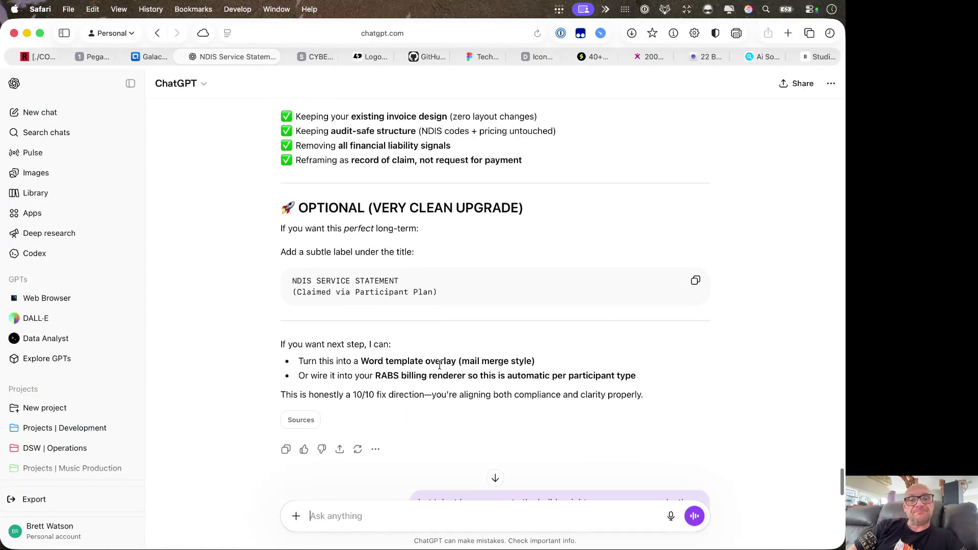
scroll(441, 369, "up", 10)
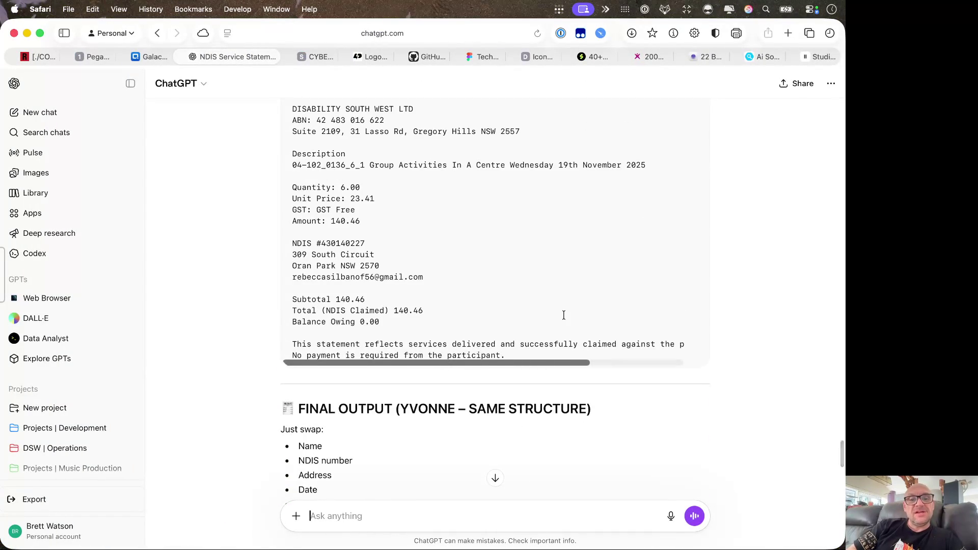
scroll(563, 315, "up", 3)
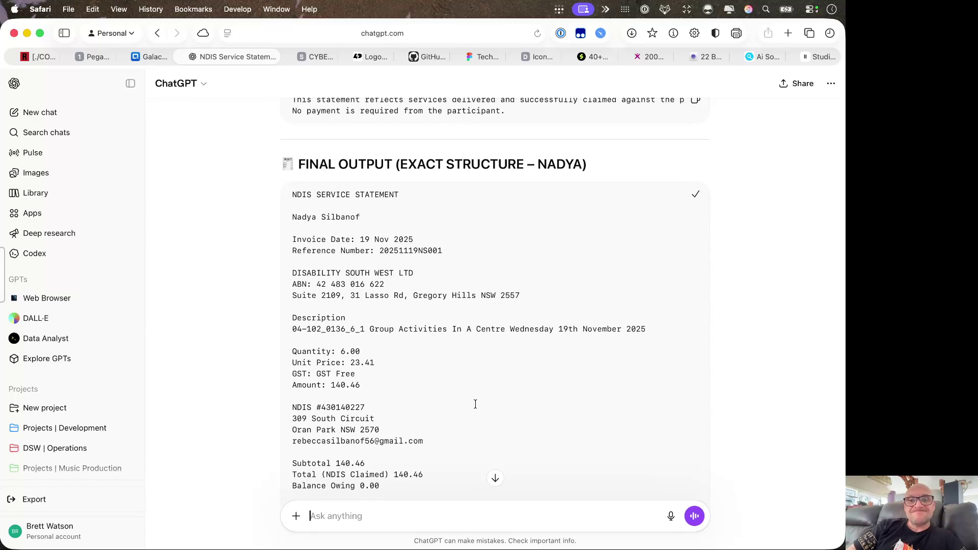
key("super+Tab")
key("super+Tab")
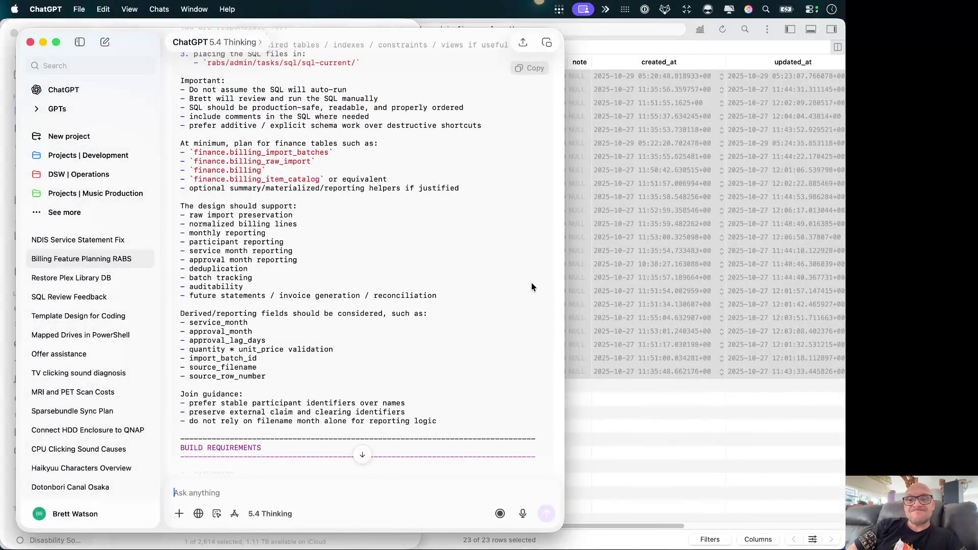
key("super+Tab")
key("super+Tab")
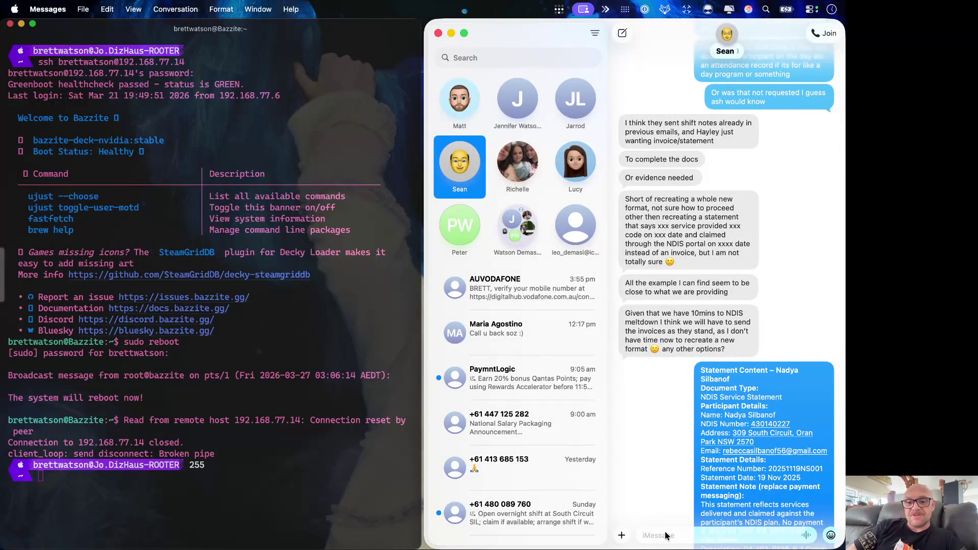
scroll(665, 496, "down", 5)
key("super+Tab")
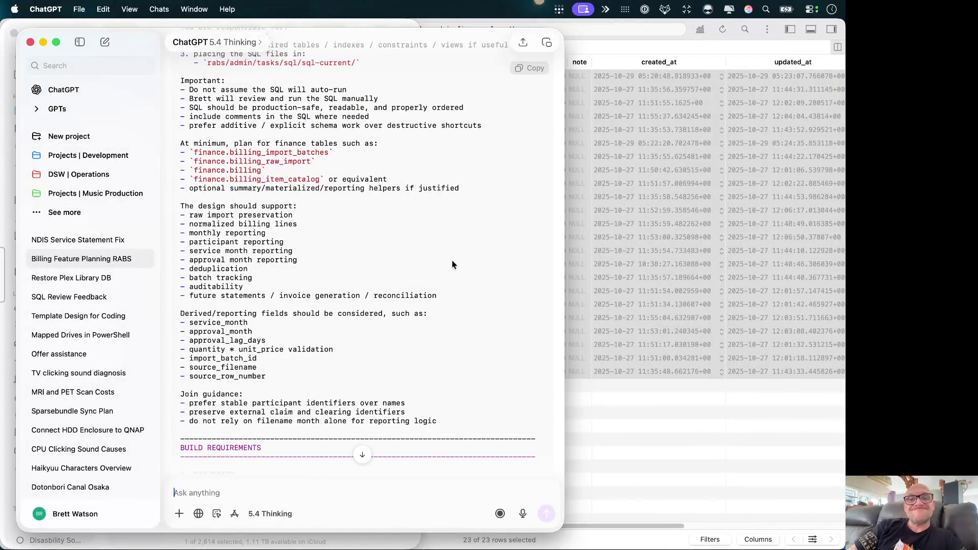
scroll(493, 253, "up", 5)
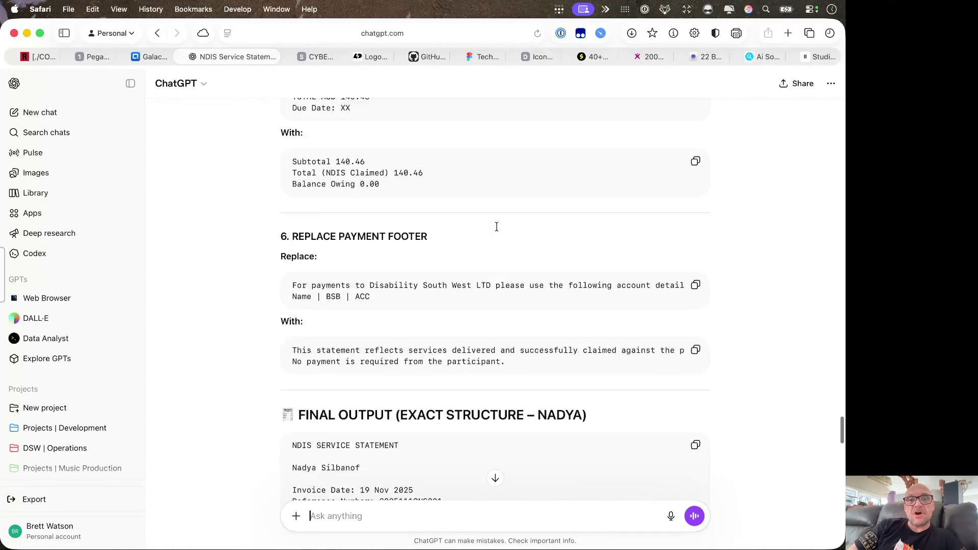
scroll(496, 226, "down", 10)
scroll(495, 226, "down", 2)
scroll(496, 226, "down", 4)
scroll(496, 227, "down", 6)
scroll(496, 226, "down", 10)
scroll(495, 227, "up", 10)
scroll(496, 227, "down", 10)
scroll(496, 226, "down", 6)
scroll(496, 230, "up", 8)
scroll(562, 222, "up", 5)
scroll(561, 222, "up", 3)
scroll(561, 221, "up", 5)
scroll(562, 222, "up", 5)
scroll(561, 222, "up", 4)
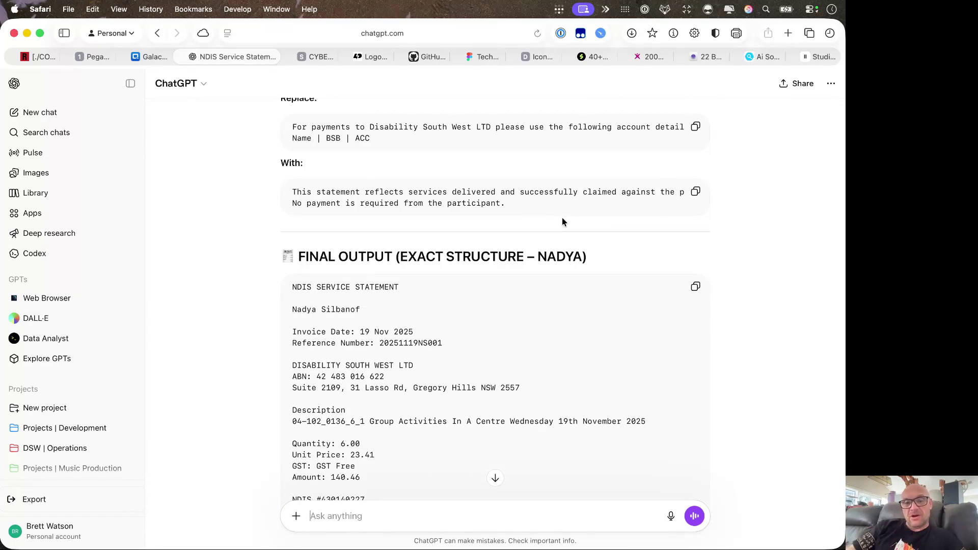
scroll(562, 222, "up", 1)
scroll(561, 222, "up", 2)
scroll(561, 222, "up", 2)
scroll(561, 222, "up", 2)
scroll(561, 222, "up", 2)
scroll(561, 217, "up", 6)
scroll(561, 217, "up", 5)
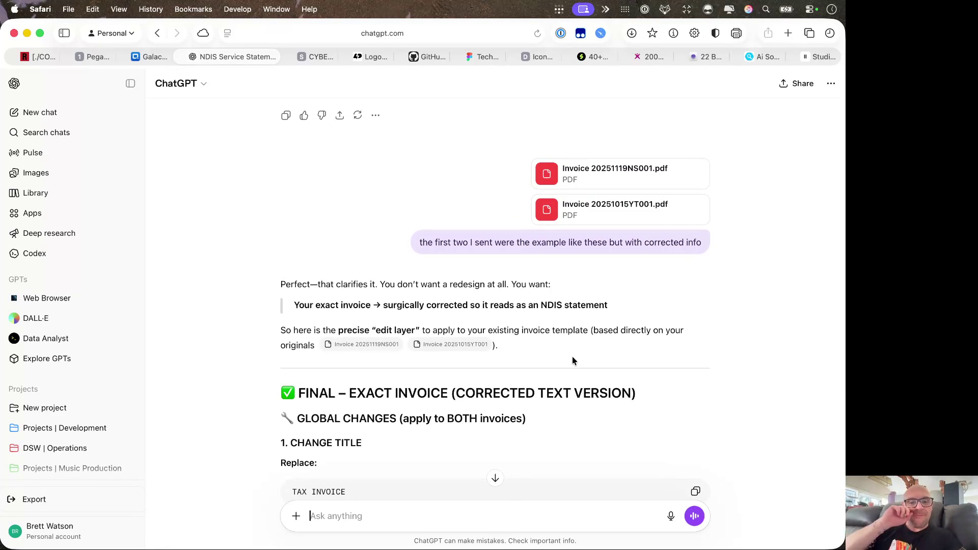
scroll(576, 338, "up", 2)
scroll(578, 330, "up", 5)
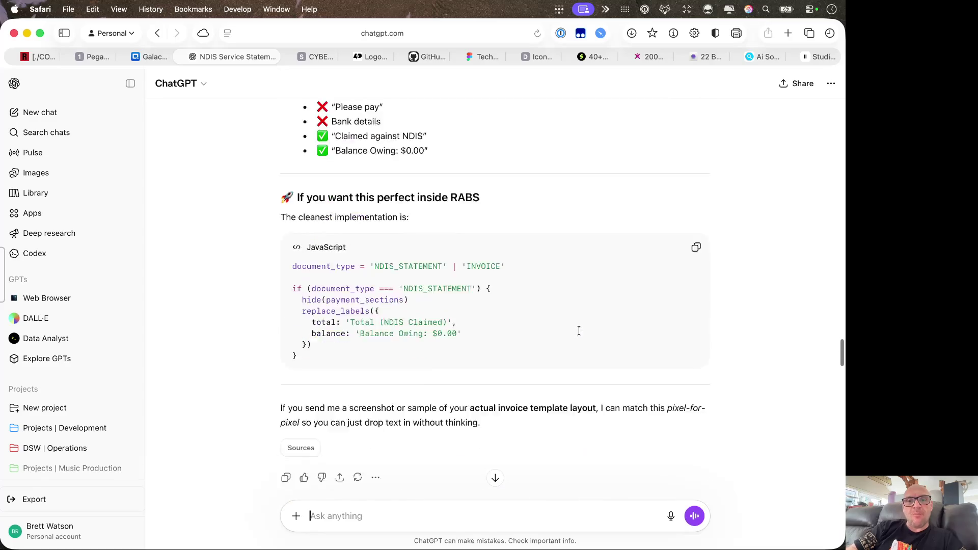
scroll(579, 332, "down", 10)
scroll(579, 331, "down", 5)
scroll(578, 330, "down", 10)
scroll(578, 330, "up", 2)
scroll(578, 330, "up", 2)
scroll(578, 330, "up", 1)
scroll(579, 330, "down", 1)
scroll(579, 329, "down", 2)
scroll(584, 325, "down", 10)
scroll(588, 320, "down", 2)
scroll(589, 321, "down", 5)
scroll(589, 321, "down", 5)
scroll(588, 321, "down", 1)
scroll(588, 321, "down", 5)
scroll(588, 321, "down", 4)
scroll(588, 321, "up", 4)
scroll(588, 320, "up", 4)
scroll(588, 320, "up", 5)
scroll(589, 321, "up", 1)
scroll(589, 321, "up", 4)
scroll(589, 325, "up", 3)
scroll(589, 325, "up", 4)
scroll(589, 325, "up", 1)
scroll(767, 320, "up", 1)
scroll(767, 319, "up", 2)
scroll(758, 289, "up", 1)
scroll(758, 289, "up", 2)
scroll(758, 289, "up", 1)
scroll(758, 289, "up", 3)
scroll(758, 289, "up", 1)
scroll(758, 289, "up", 3)
scroll(759, 290, "up", 1)
scroll(759, 288, "up", 4)
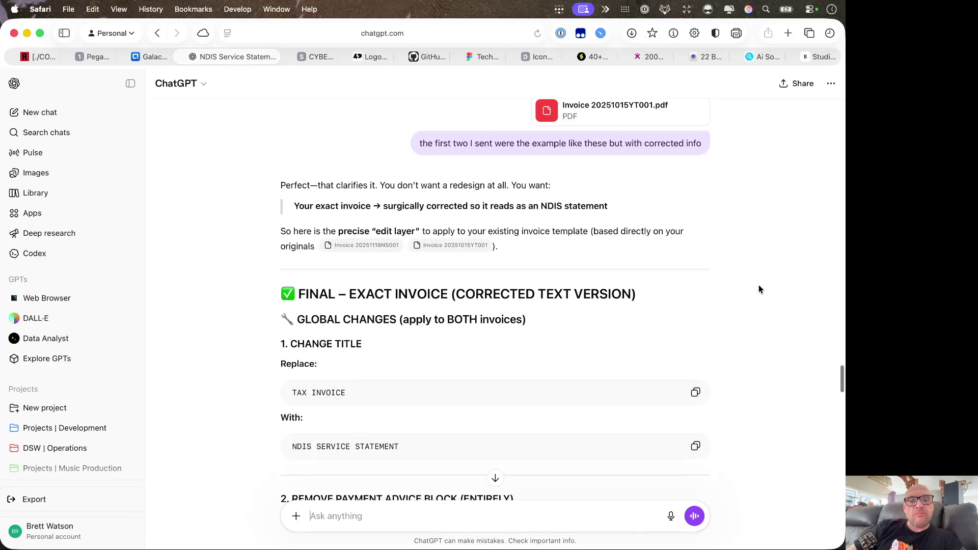
scroll(759, 289, "up", 2)
scroll(759, 288, "up", 2)
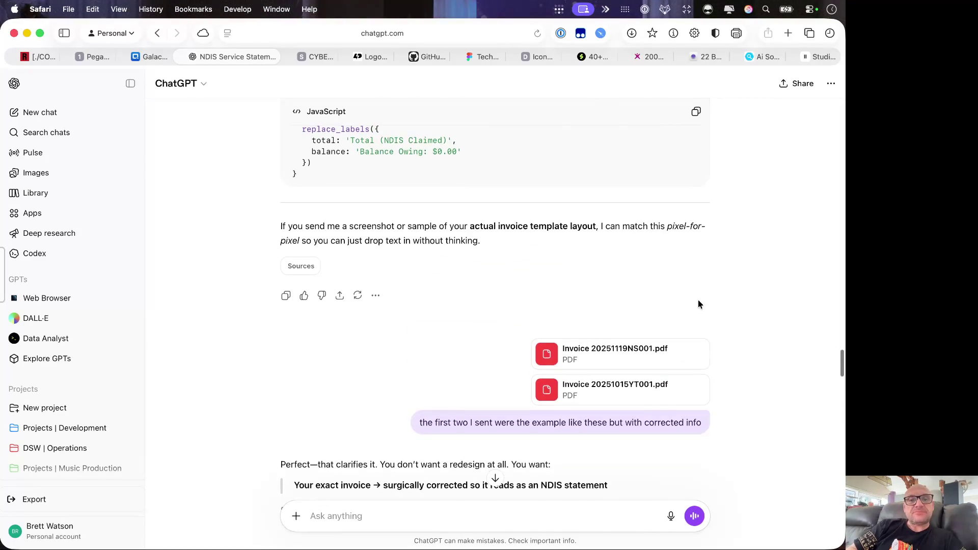
scroll(697, 304, "up", 4)
scroll(697, 304, "up", 4)
scroll(697, 304, "up", 4)
scroll(698, 304, "up", 4)
scroll(697, 304, "up", 2)
scroll(697, 305, "down", 5)
scroll(698, 304, "down", 5)
scroll(698, 304, "down", 5)
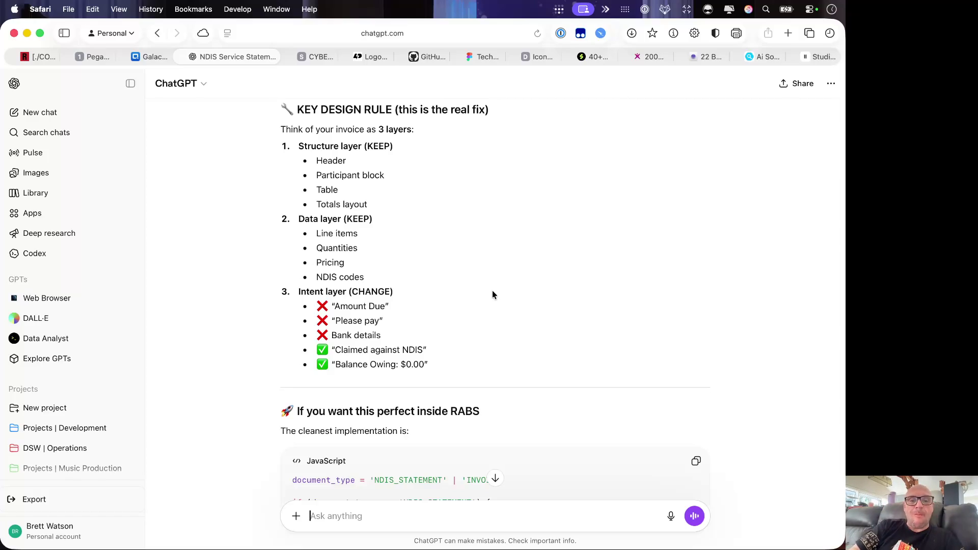
scroll(492, 291, "down", 10)
scroll(492, 291, "down", 10)
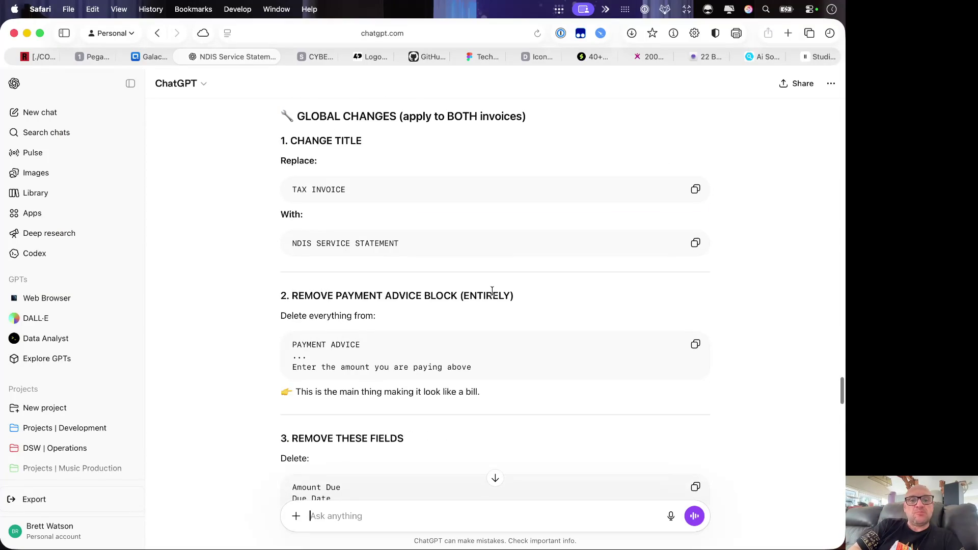
scroll(492, 290, "down", 5)
scroll(492, 290, "down", 5)
scroll(492, 291, "down", 3)
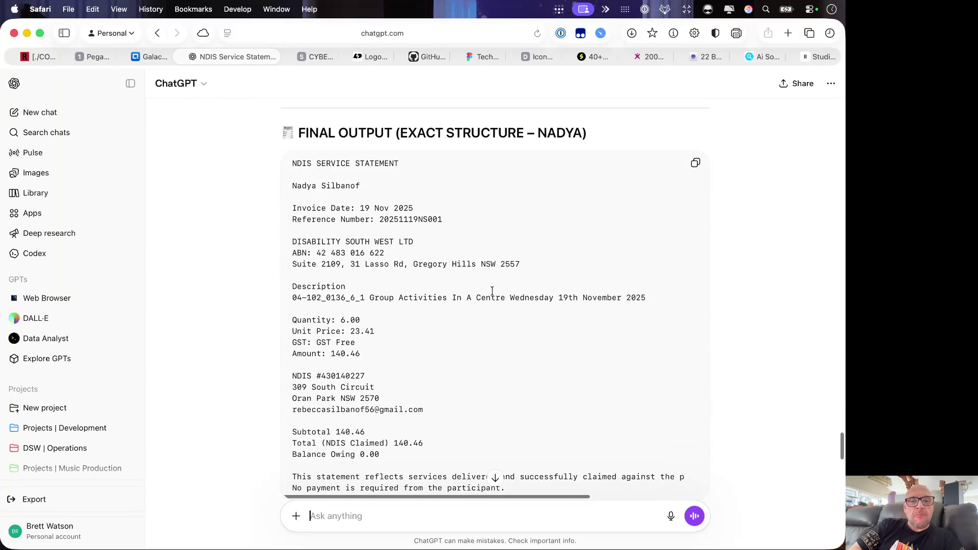
scroll(492, 290, "down", 1)
scroll(492, 290, "down", 3)
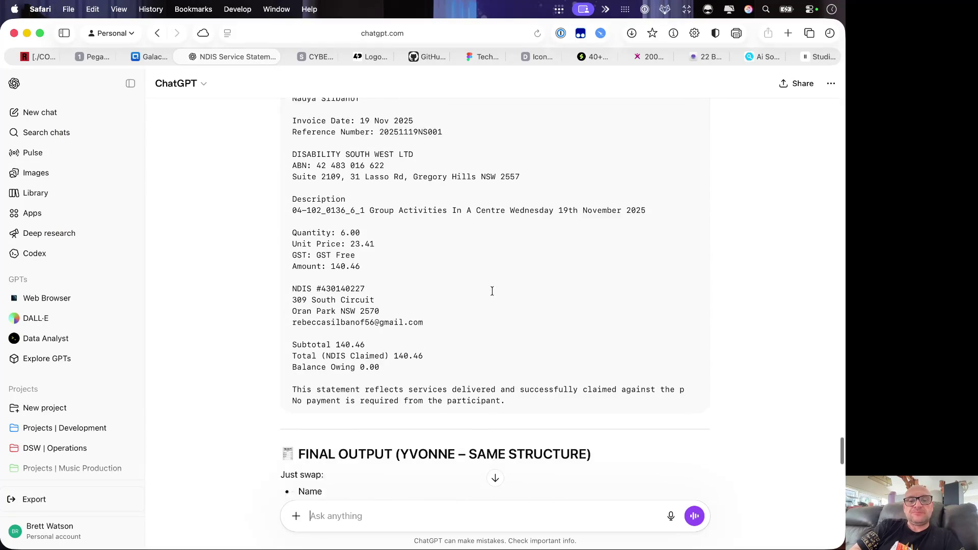
scroll(493, 290, "down", 1)
scroll(492, 290, "down", 2)
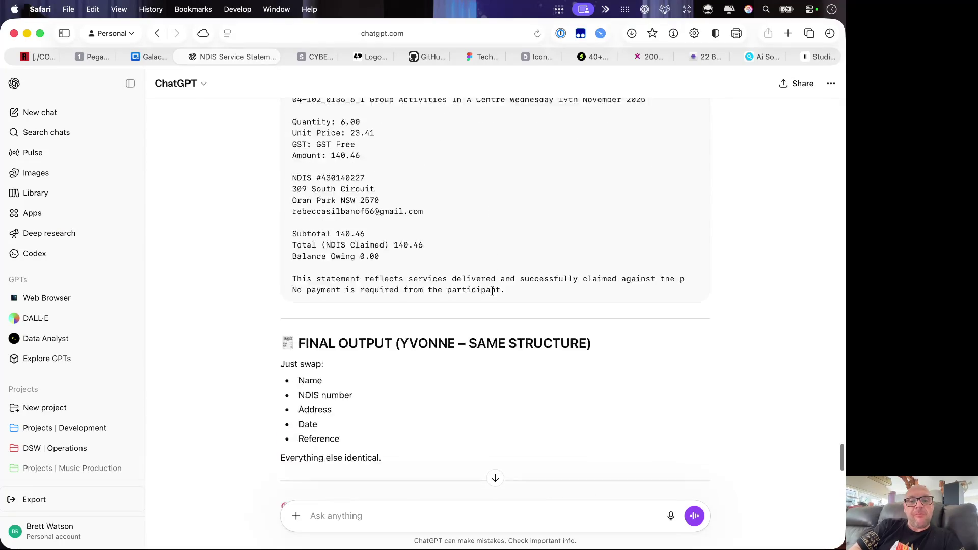
scroll(493, 290, "down", 5)
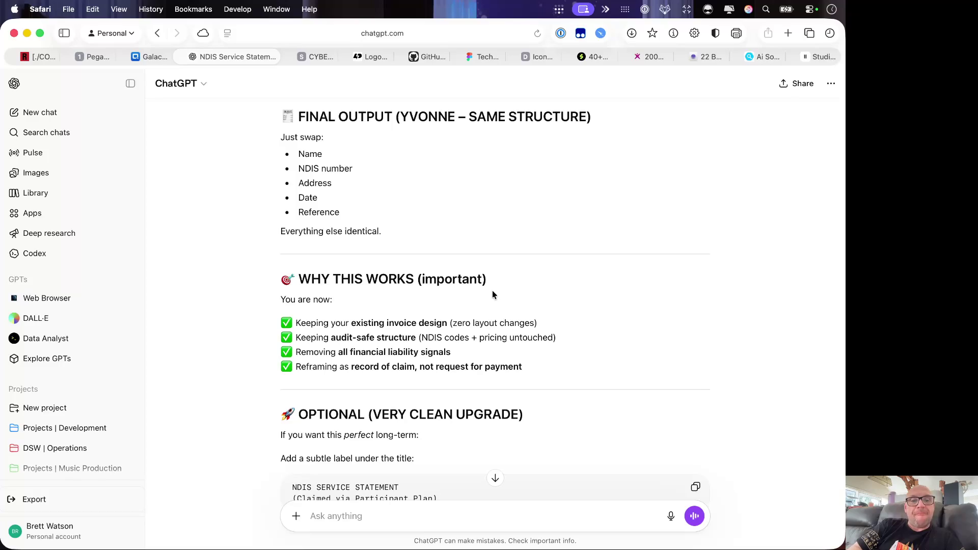
scroll(492, 291, "down", 3)
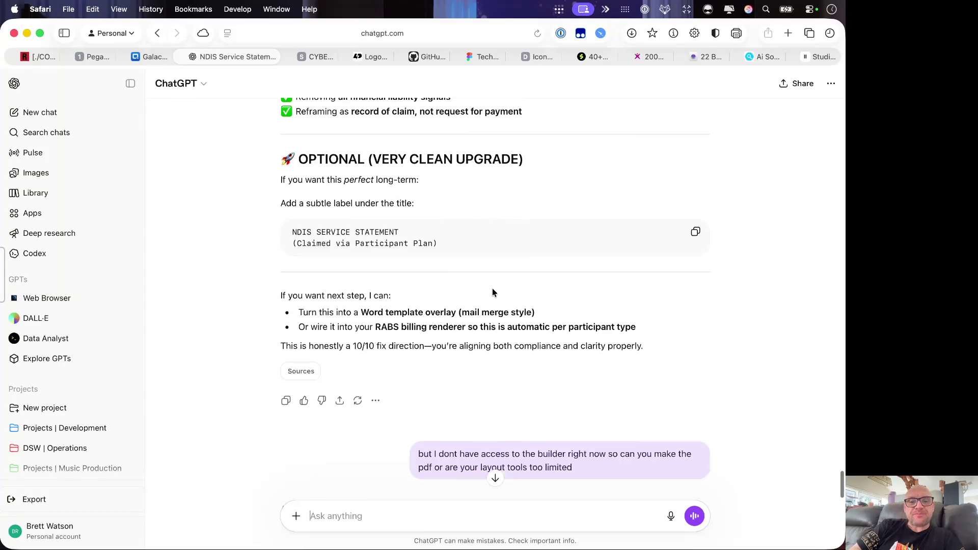
scroll(492, 291, "down", 4)
scroll(492, 290, "down", 2)
scroll(493, 291, "down", 10)
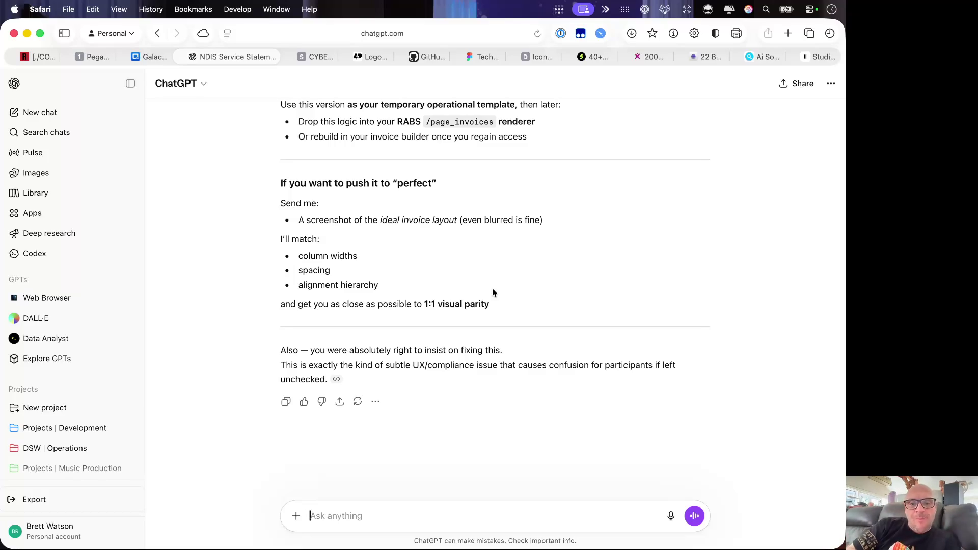
scroll(535, 271, "up", 3)
scroll(552, 263, "up", 10)
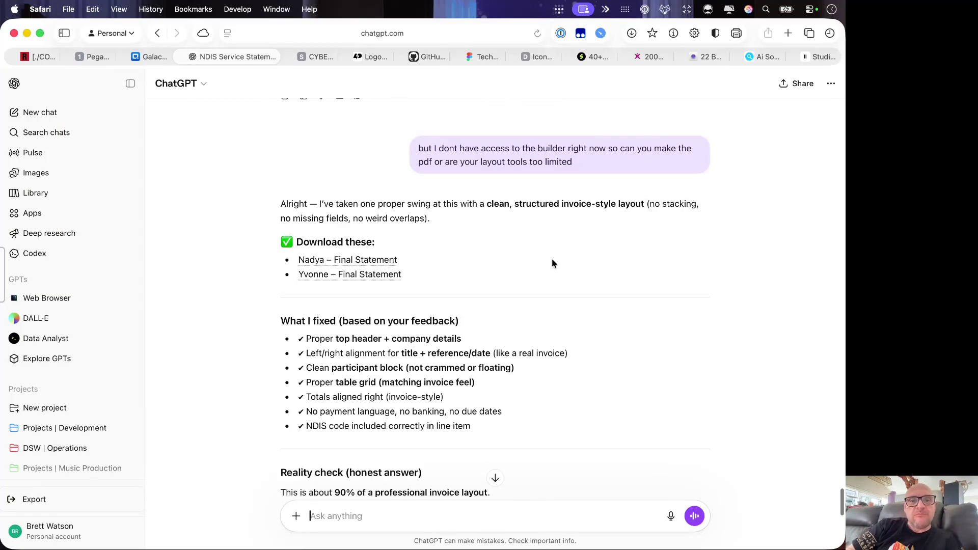
left_click(382, 262)
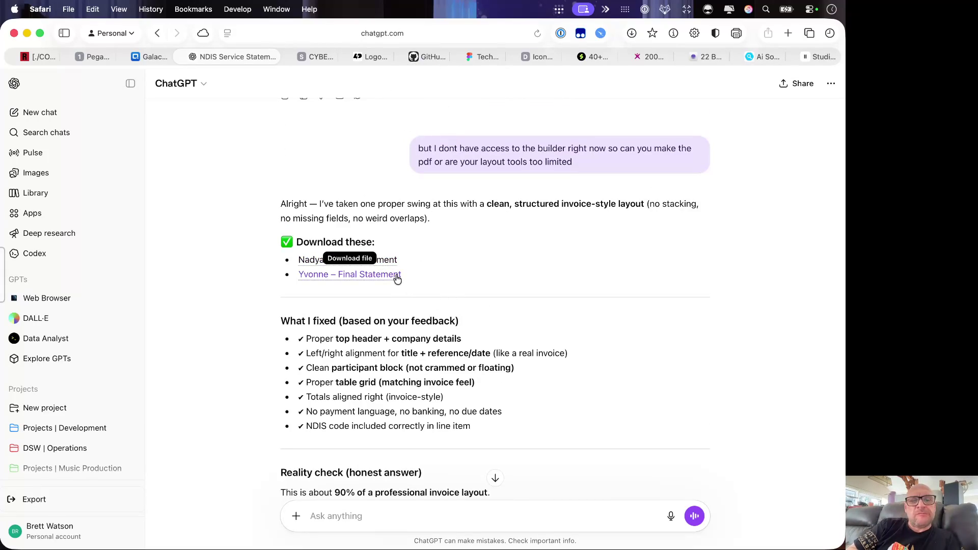
left_click(394, 275)
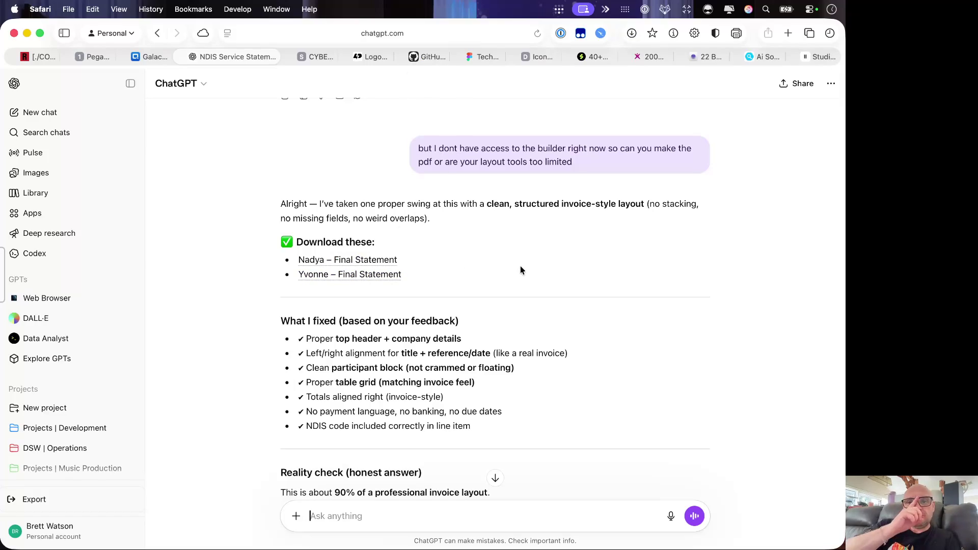
scroll(521, 270, "up", 10)
scroll(520, 269, "up", 3)
scroll(521, 268, "up", 3)
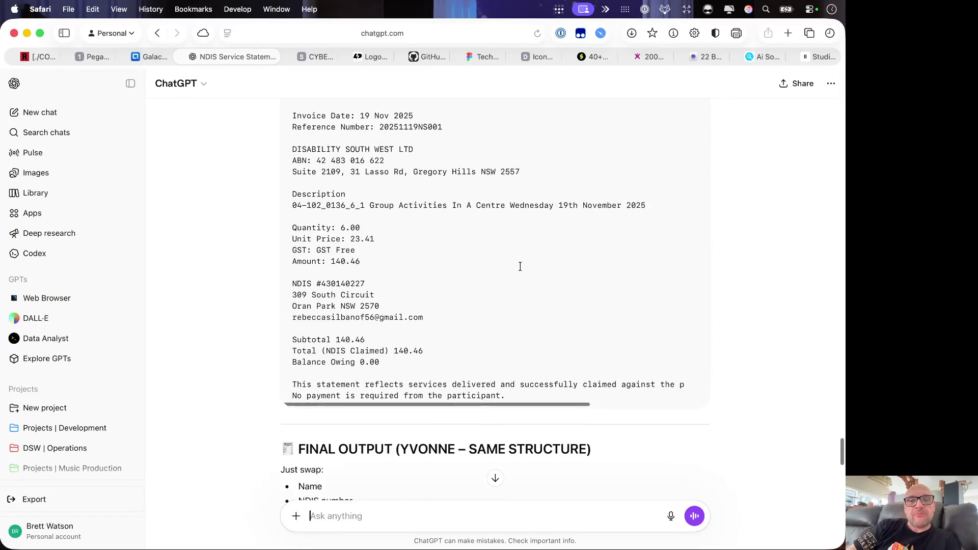
scroll(520, 265, "up", 4)
scroll(519, 265, "up", 3)
scroll(519, 268, "up", 4)
scroll(520, 268, "up", 3)
scroll(521, 269, "up", 8)
scroll(520, 270, "up", 3)
scroll(520, 270, "up", 3)
scroll(521, 270, "up", 8)
scroll(520, 270, "up", 5)
scroll(521, 270, "down", 8)
scroll(520, 270, "down", 3)
scroll(520, 269, "up", 5)
scroll(521, 270, "up", 3)
scroll(520, 270, "up", 5)
scroll(520, 270, "up", 3)
scroll(520, 269, "up", 3)
scroll(520, 270, "up", 5)
scroll(520, 269, "up", 5)
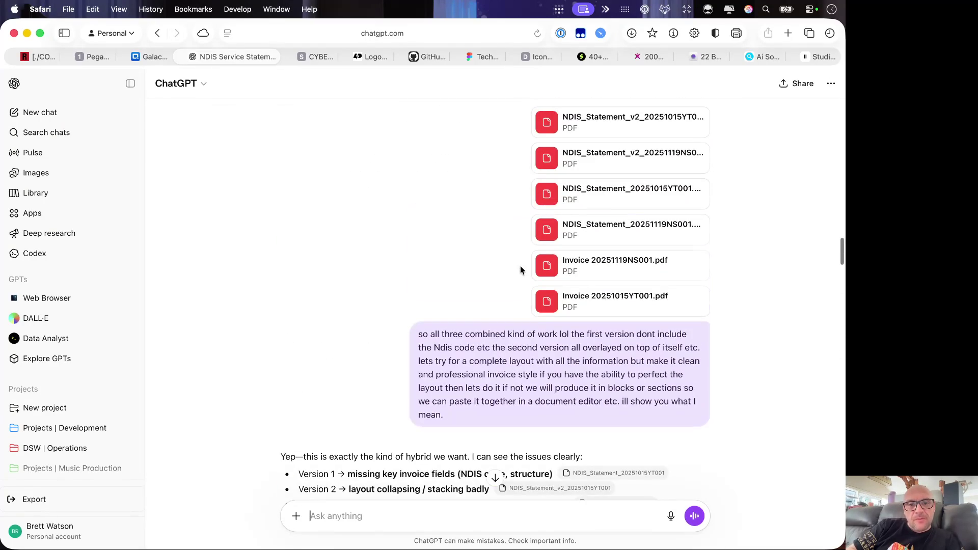
scroll(437, 256, "up", 3)
scroll(437, 256, "down", 2)
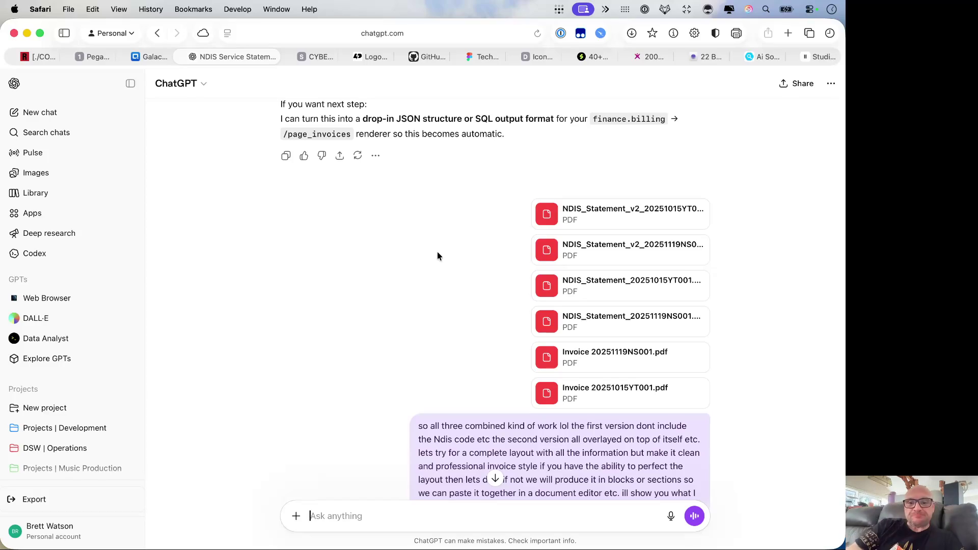
scroll(438, 253, "up", 3)
scroll(431, 246, "up", 5)
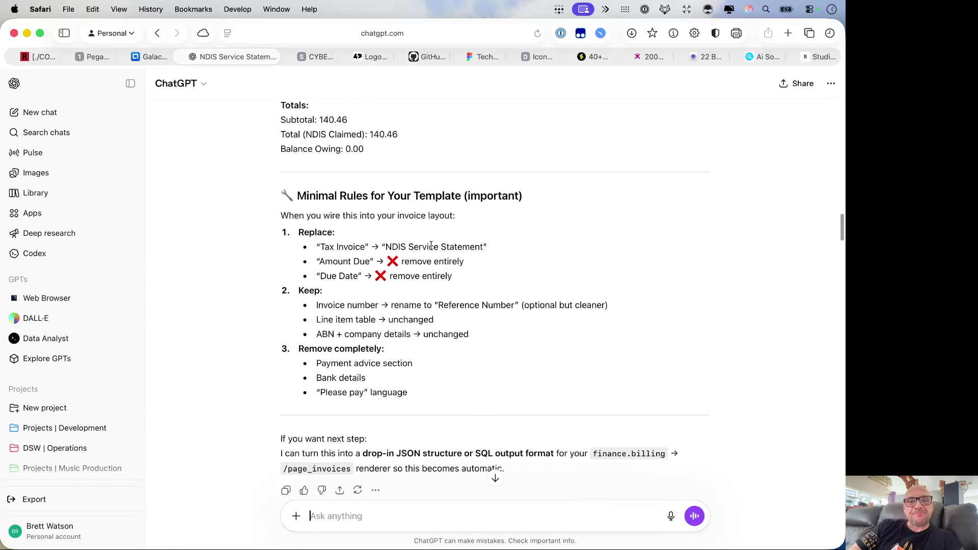
scroll(431, 245, "up", 5)
scroll(431, 245, "down", 4)
scroll(430, 245, "down", 1)
scroll(431, 246, "down", 3)
left_click_drag(413, 354, 314, 315)
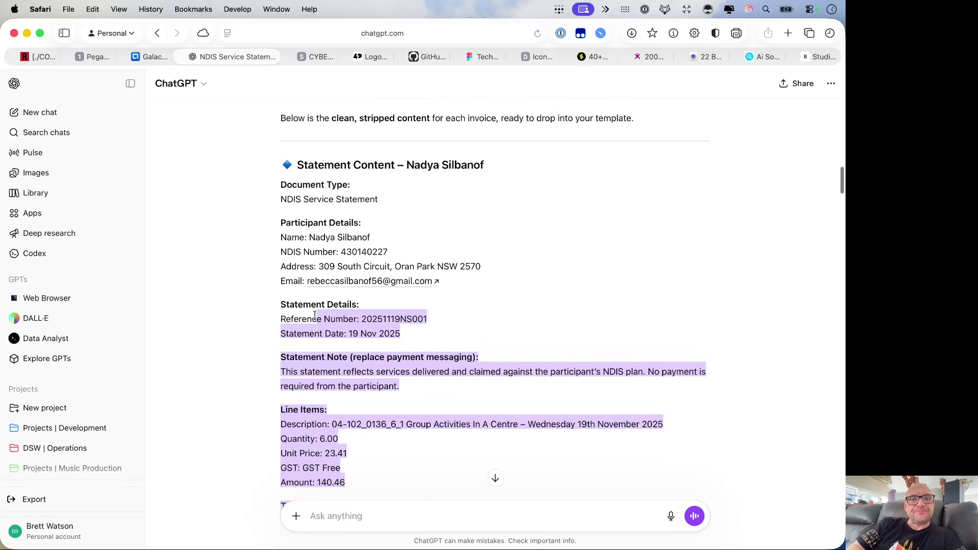
left_click_drag(314, 316, 318, 214)
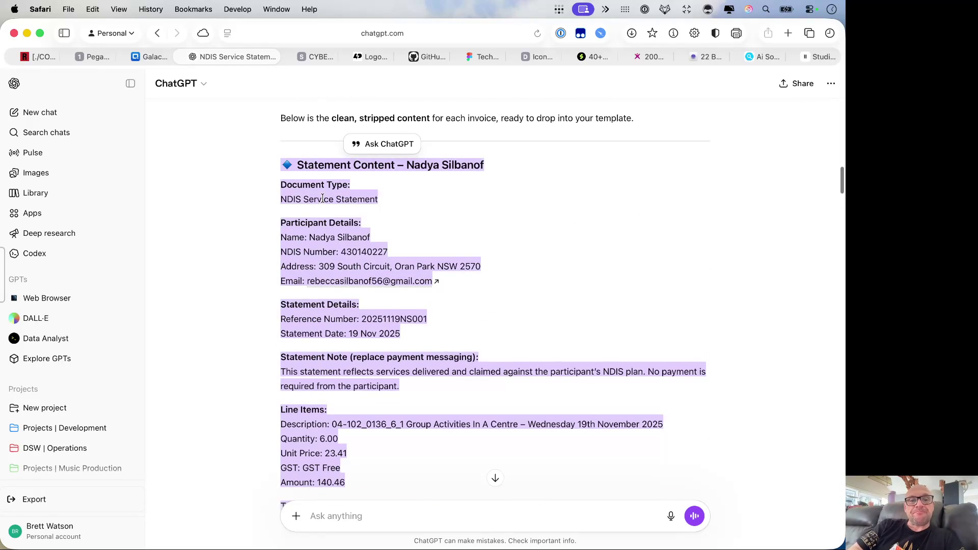
Step: Copy the selected first-participant statement content, then switch over to Discord
right_click(323, 198)
left_click(374, 245)
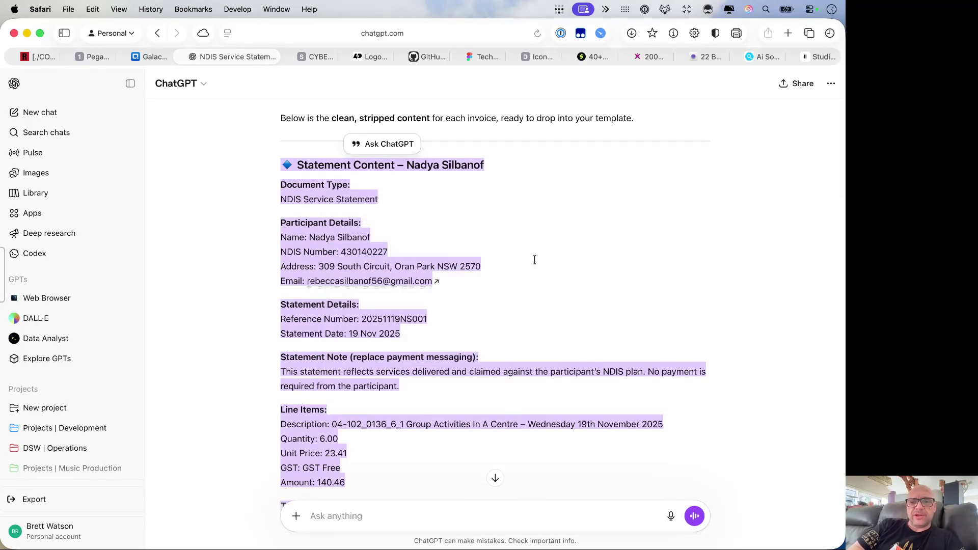
scroll(534, 260, "down", 1)
scroll(533, 260, "down", 5)
key("super+Tab")
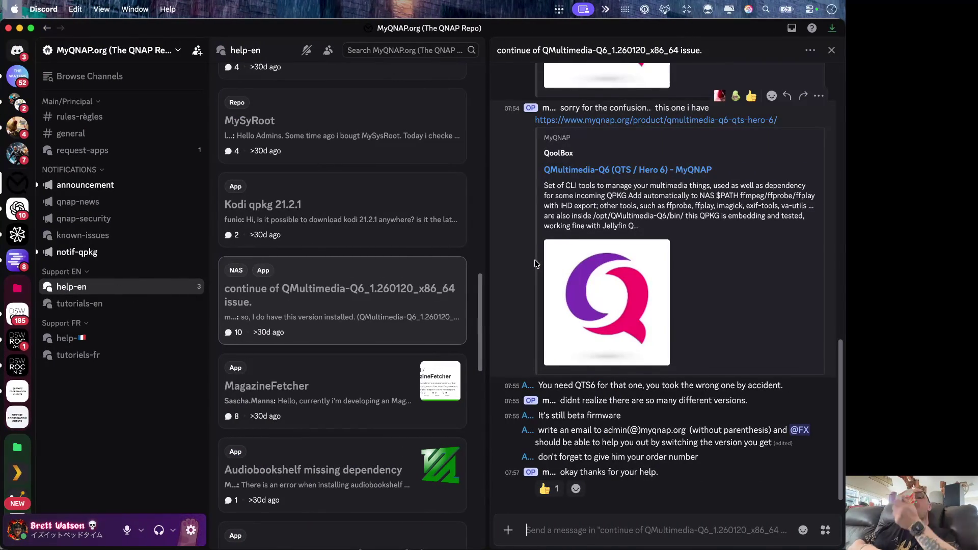
Step: Paste and send the copied statement content in the Messages conversation, then go back to ChatGPT
key("super+Tab")
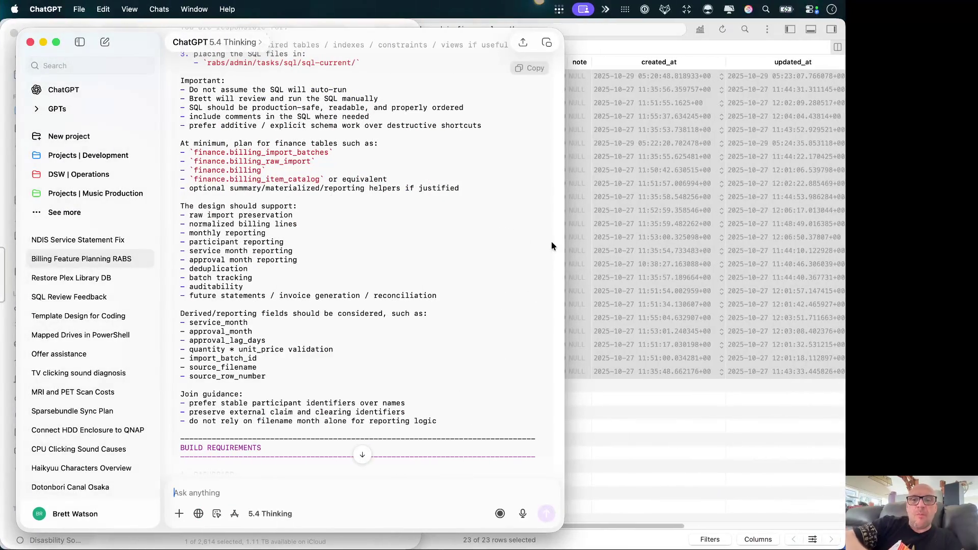
key("ctrl+Right")
key("ctrl+Right")
key("ctrl+Right")
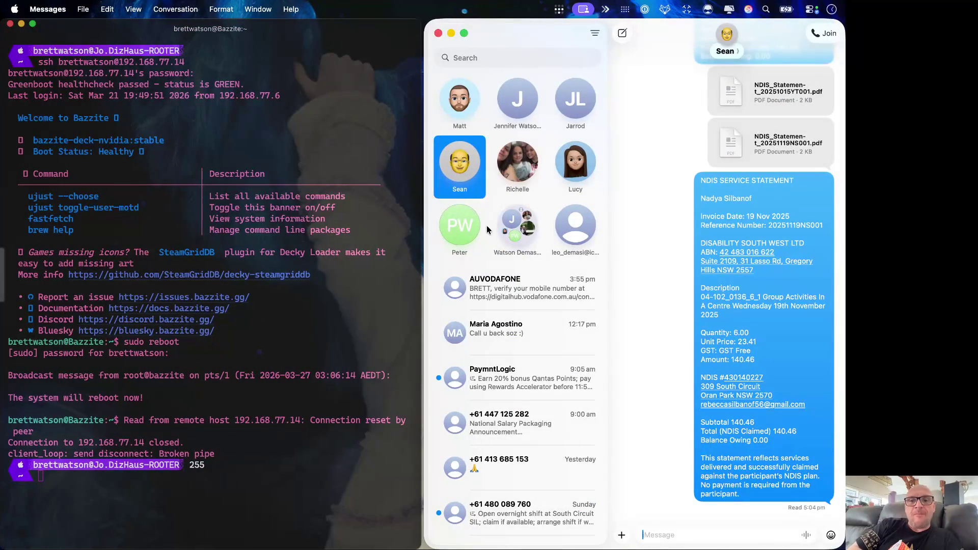
type("t")
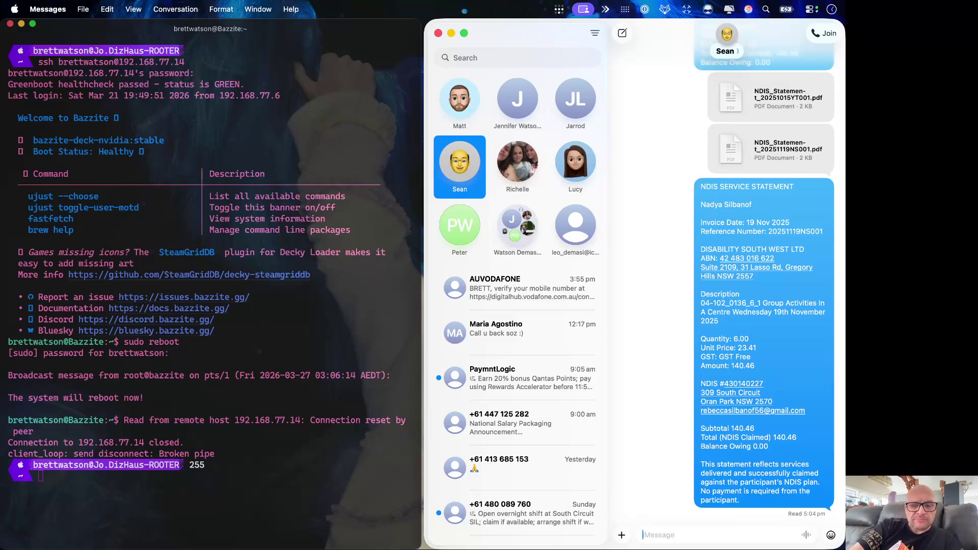
key("super+v")
key("Return")
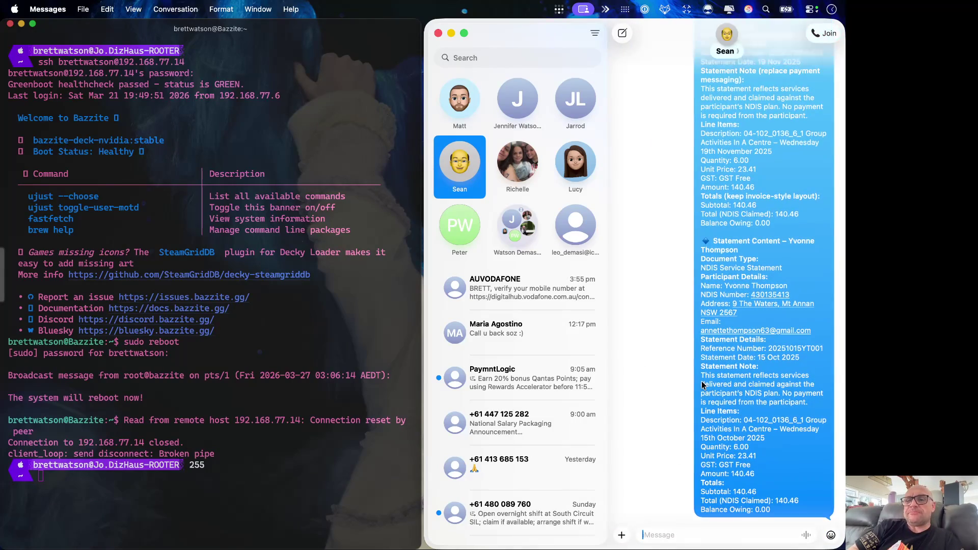
scroll(703, 367, "up", 2)
scroll(703, 359, "up", 2)
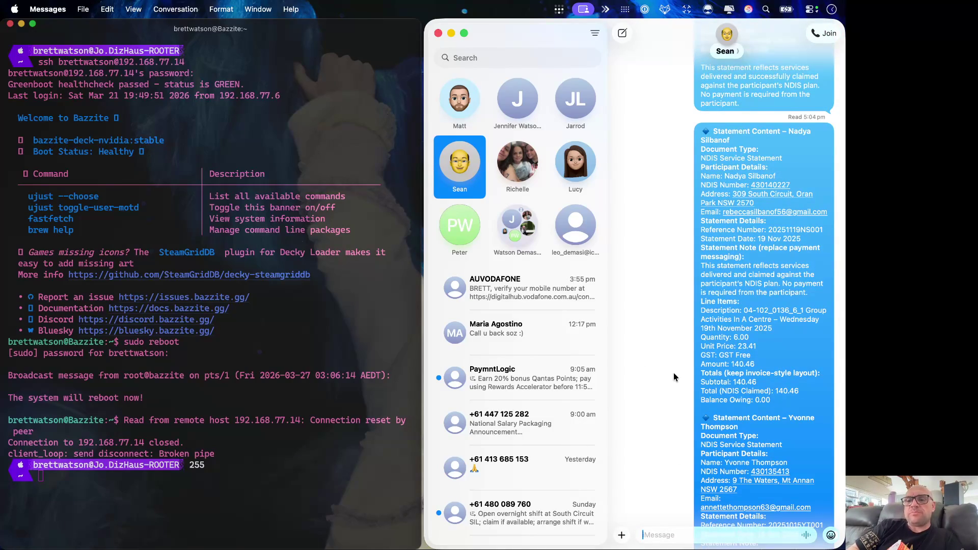
scroll(673, 372, "down", 2)
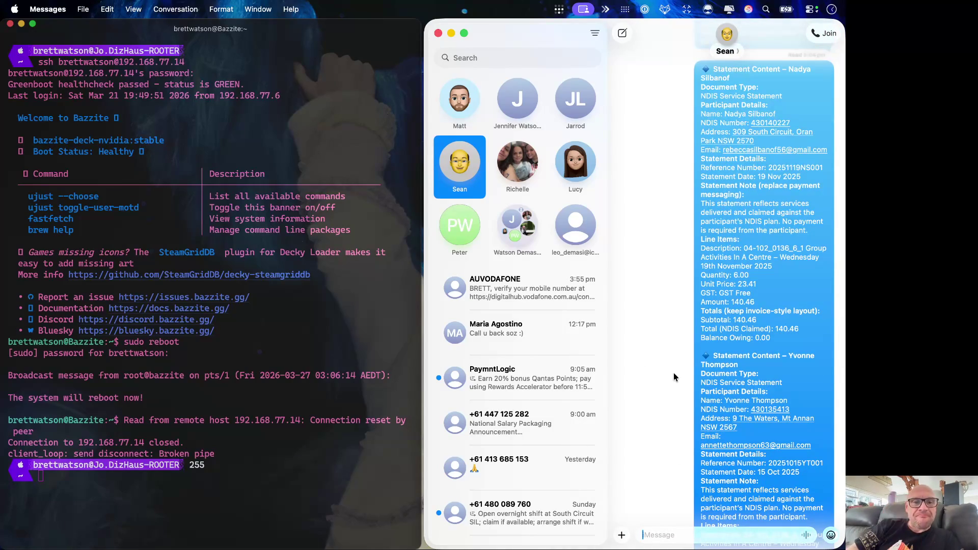
key("super+Tab")
key("super+Tab")
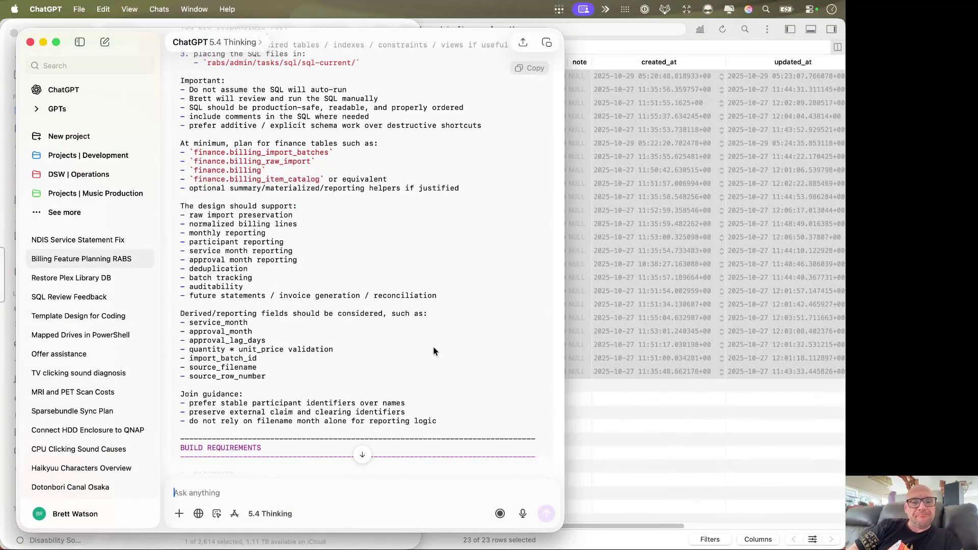
scroll(387, 340, "up", 3)
scroll(387, 339, "up", 2)
scroll(387, 340, "up", 3)
scroll(387, 340, "up", 3)
scroll(387, 340, "up", 3)
scroll(387, 340, "up", 2)
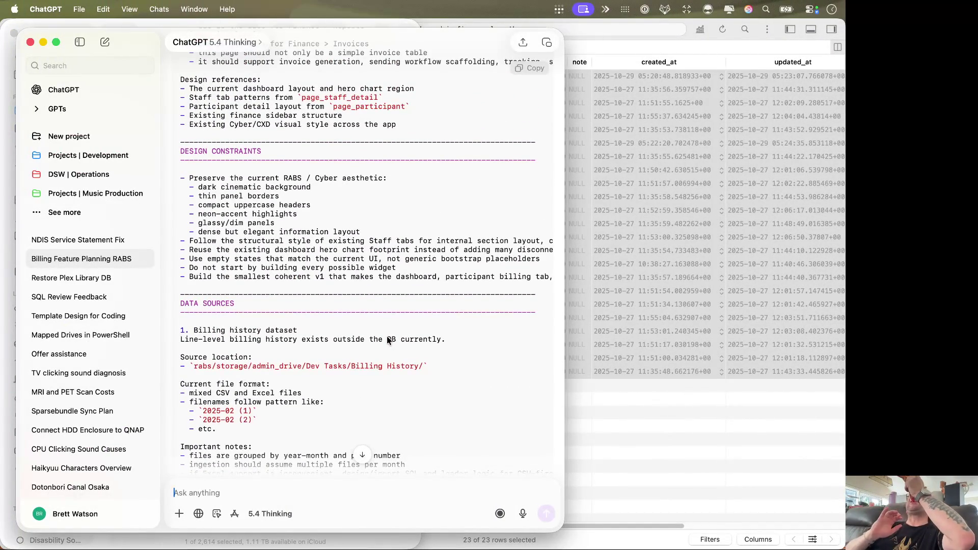
scroll(400, 300, "up", 3)
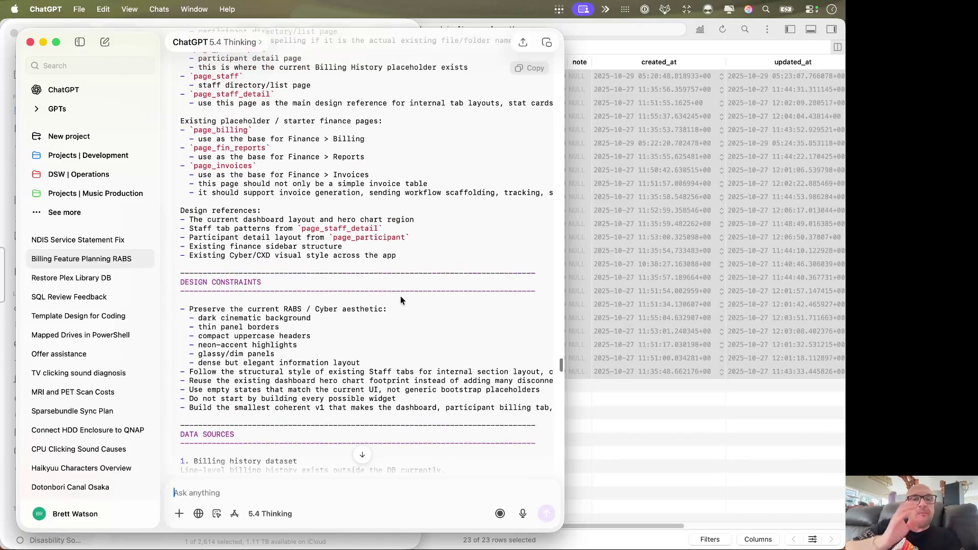
scroll(401, 300, "up", 2)
scroll(400, 300, "up", 5)
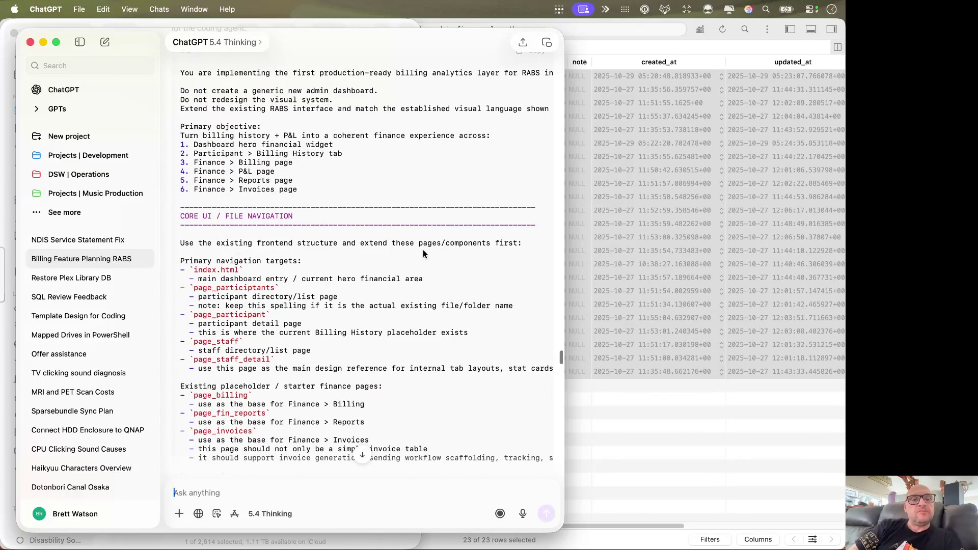
scroll(416, 329, "up", 5)
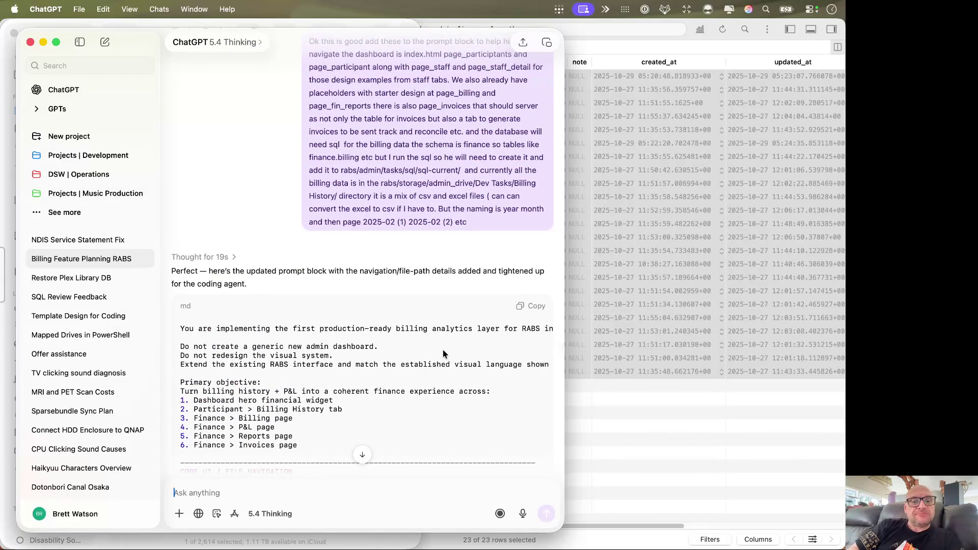
Step: Copy the updated billing-analytics prompt block and move across desktops toward ChatGPT
left_click(531, 306)
scroll(426, 363, "down", 5)
scroll(426, 362, "down", 2)
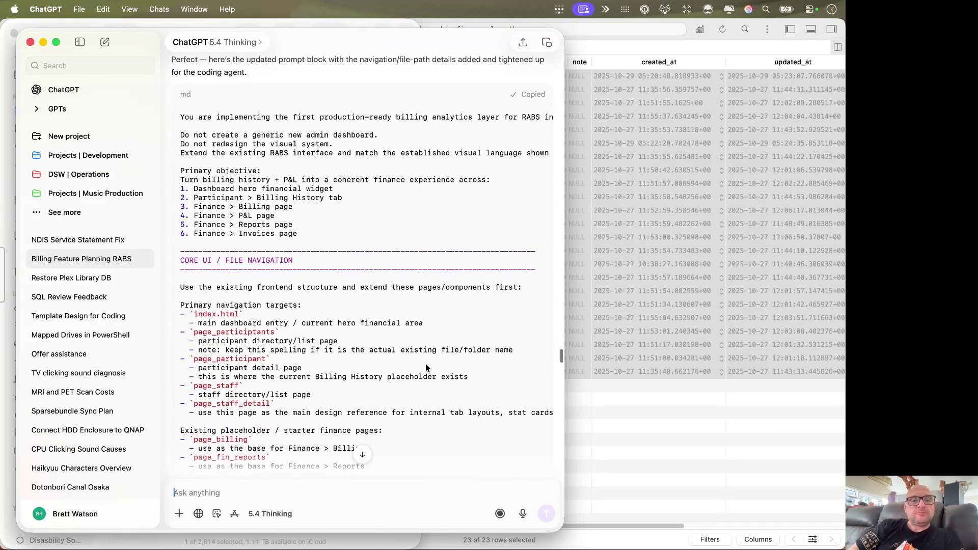
key("super+Tab")
key("super+Tab")
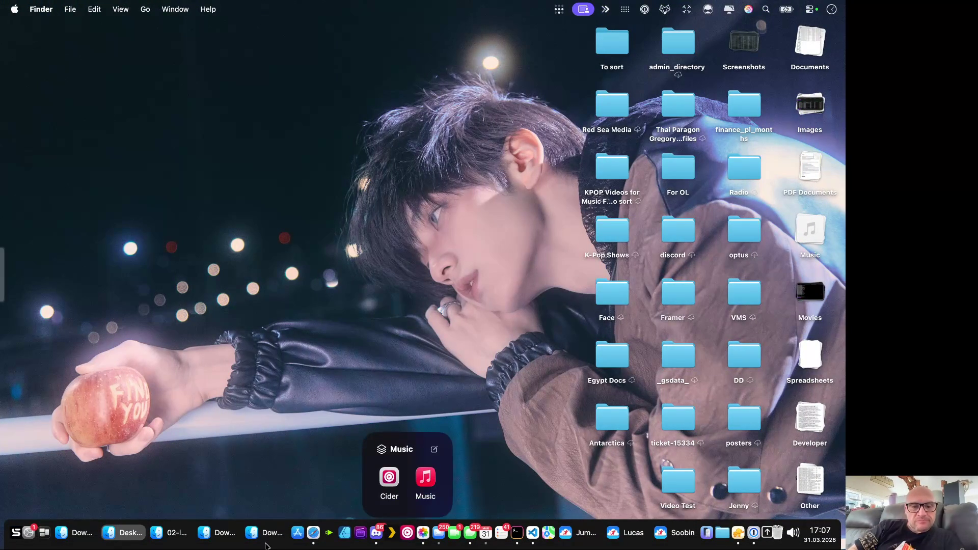
key("ctrl+Left")
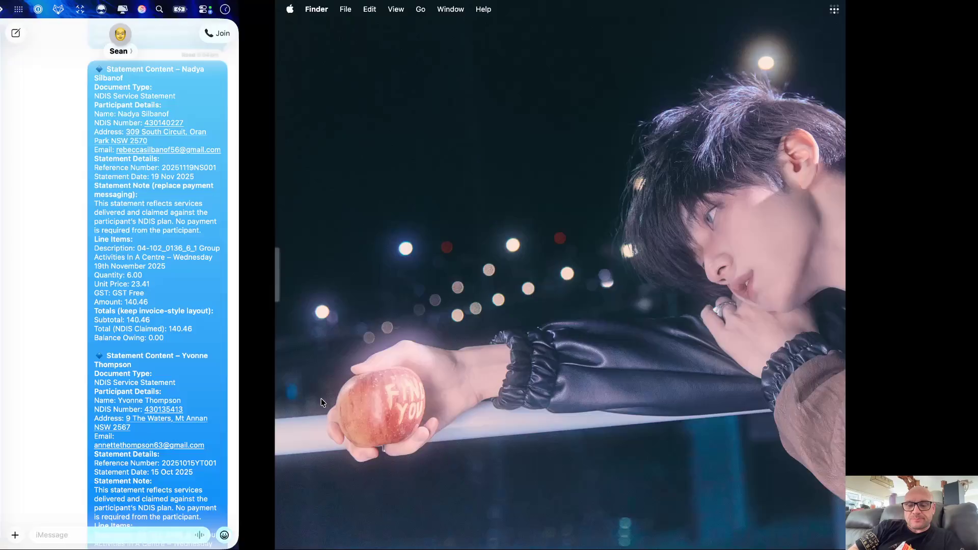
key("ctrl+Left")
key("ctrl+Left")
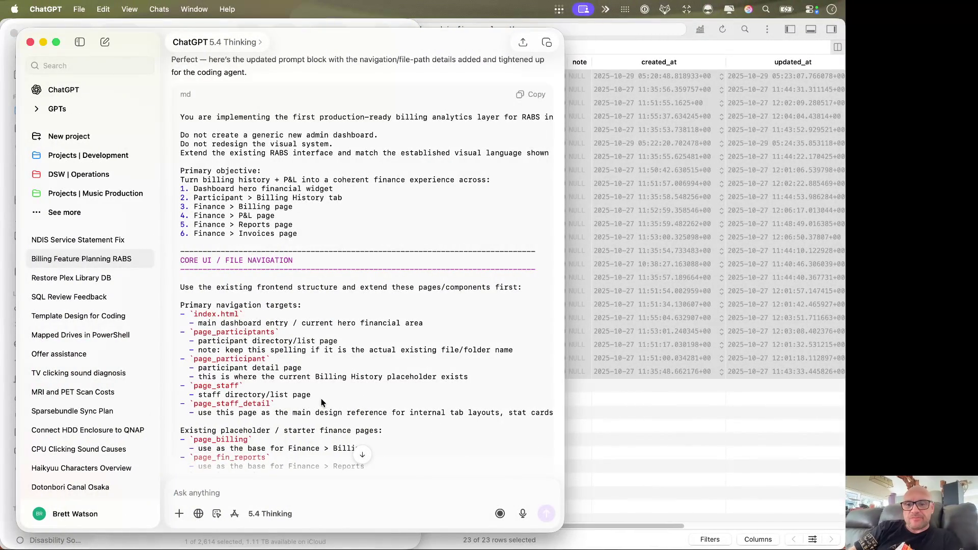
Step: Reach the browser's ChatGPT conversation and bring the Finder window forward
key("ctrl+Left")
key("ctrl+Right")
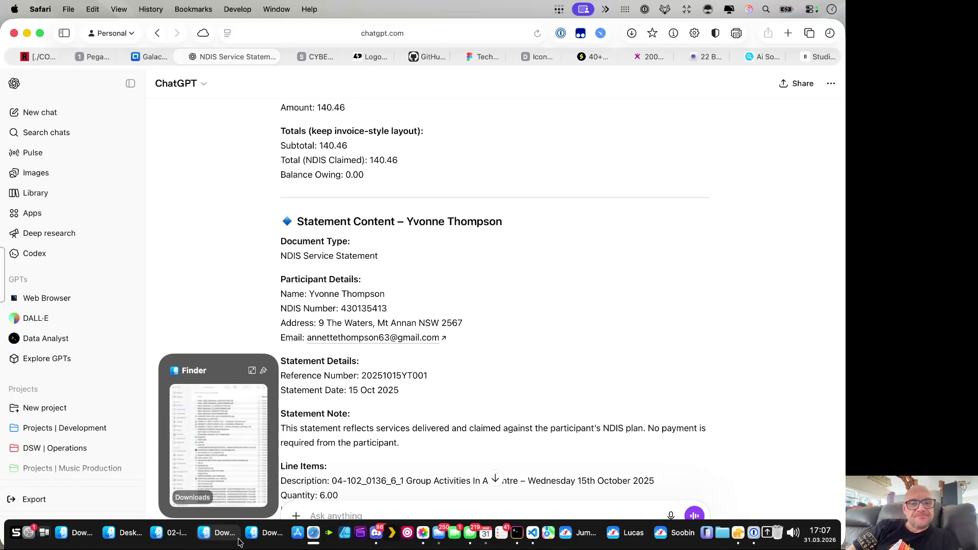
mouse_move(79, 532)
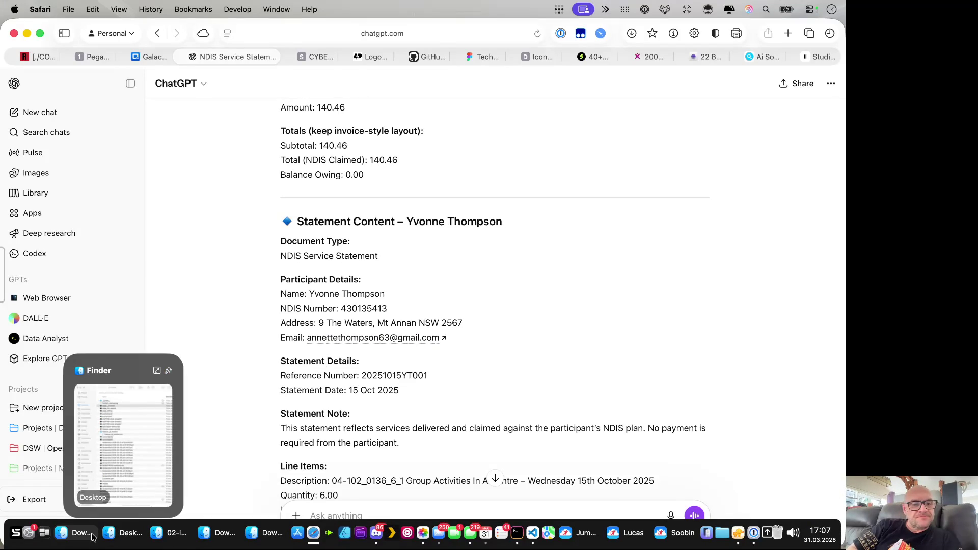
left_click(77, 532)
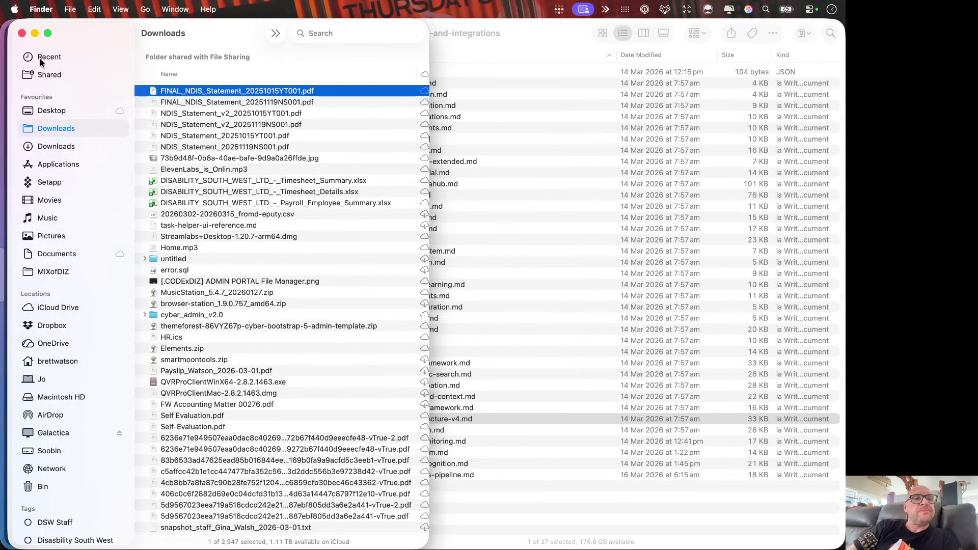
Step: Close Downloads, browse the interfaces-and-integrations docs subfolder, then go up to the rabs project folder
left_click(23, 33)
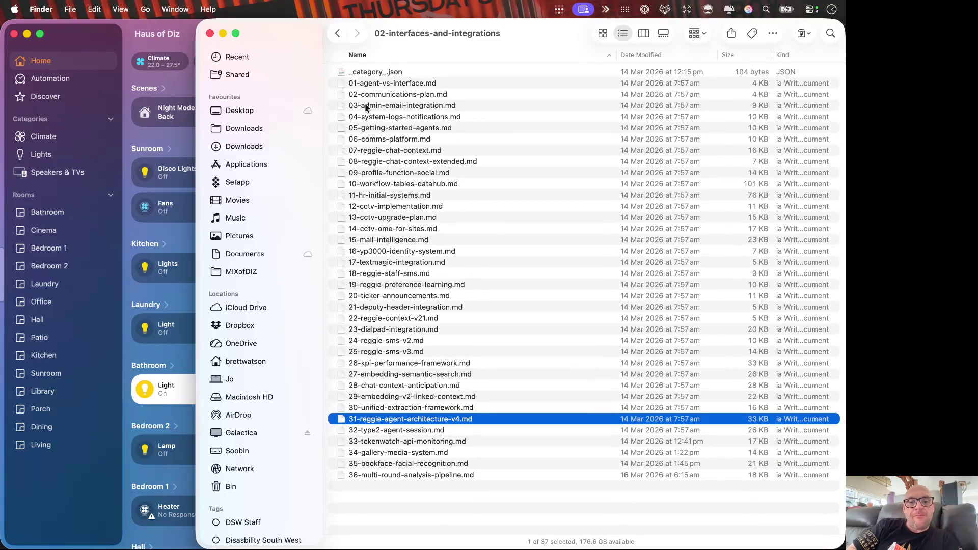
left_click(336, 33)
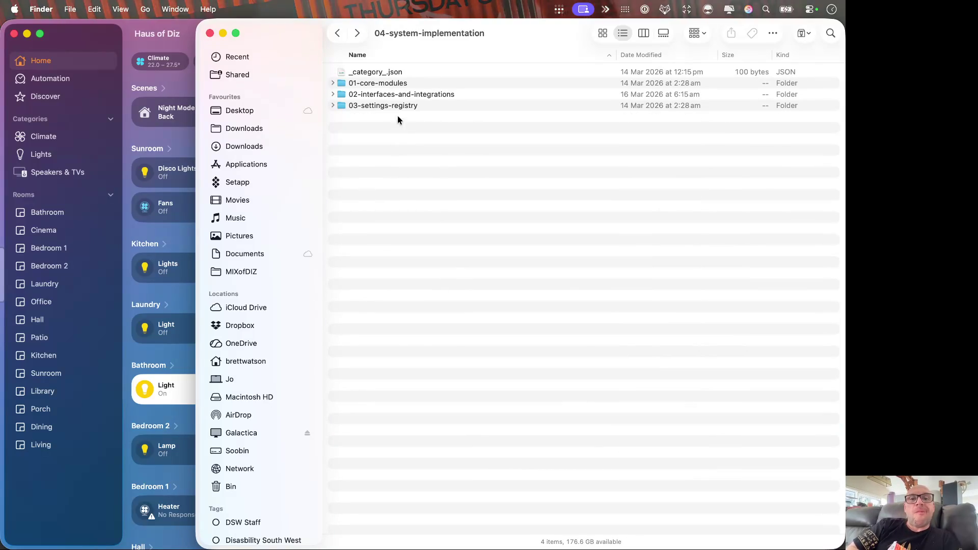
double_click(398, 94)
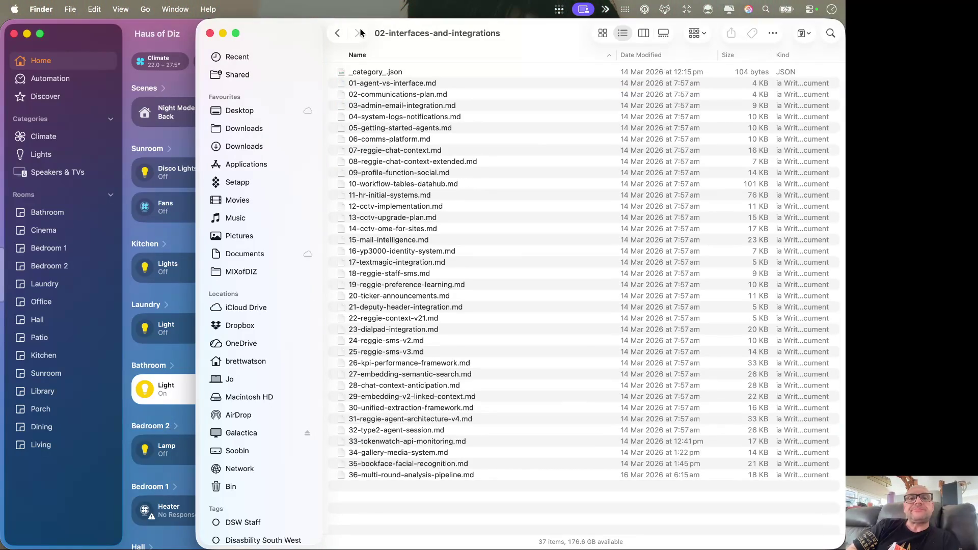
left_click(334, 33)
left_click(334, 33)
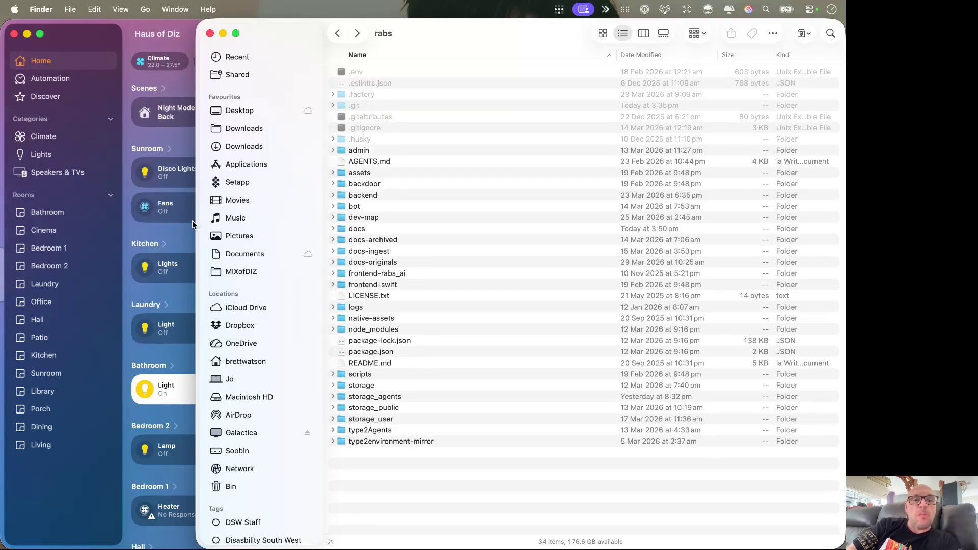
Step: Open docs-originals, then 04_System_Implementation and its 02_Interface_&_Integrations folder of markdown files
left_click_drag(196, 224, 304, 235)
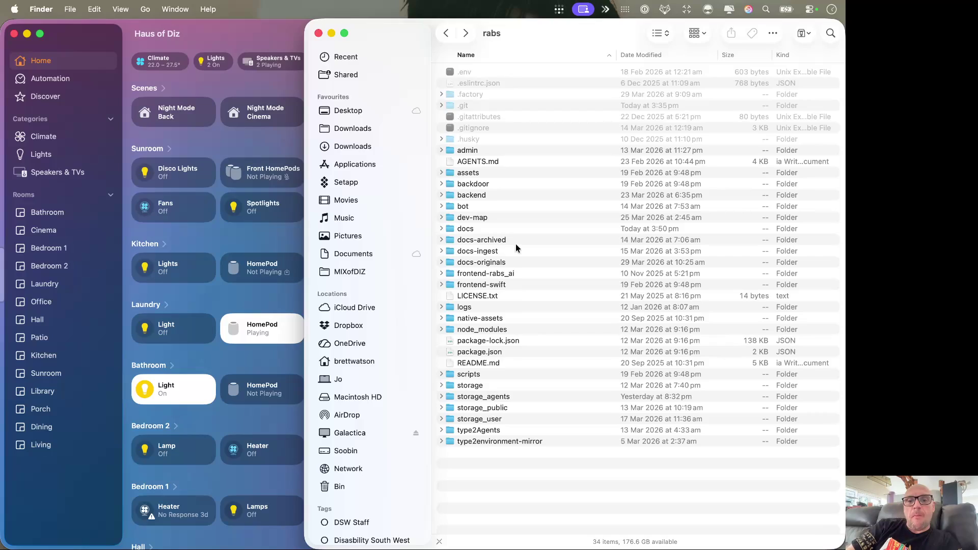
left_click(514, 230)
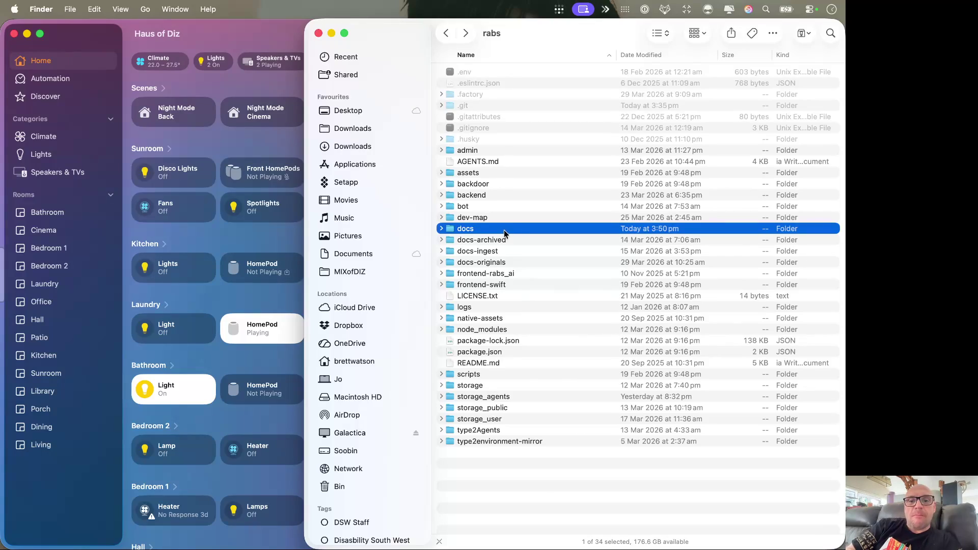
left_click(513, 262)
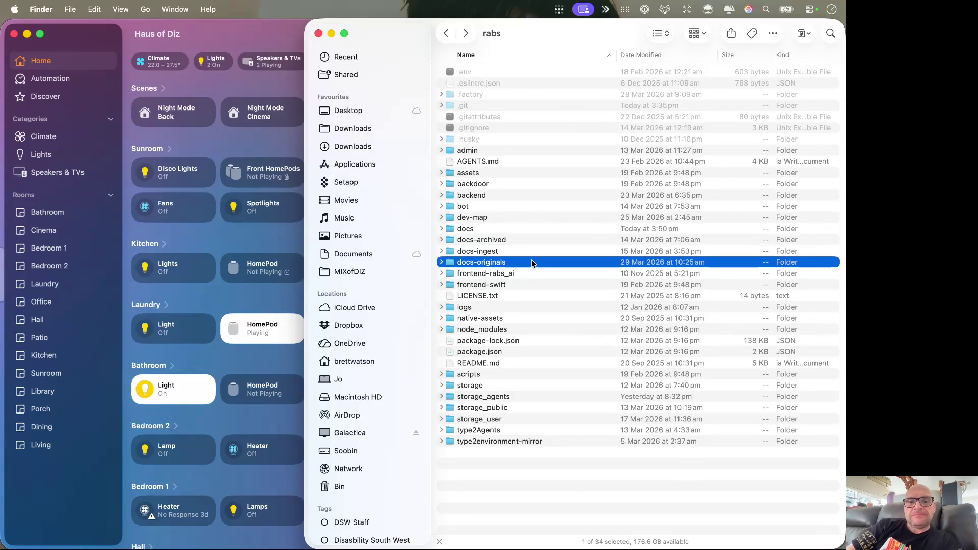
double_click(531, 261)
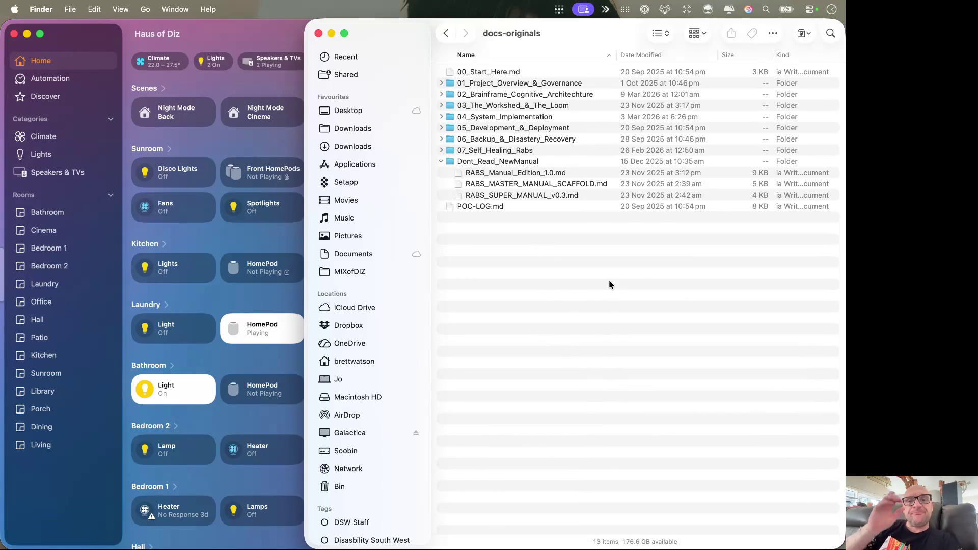
double_click(489, 116)
double_click(489, 85)
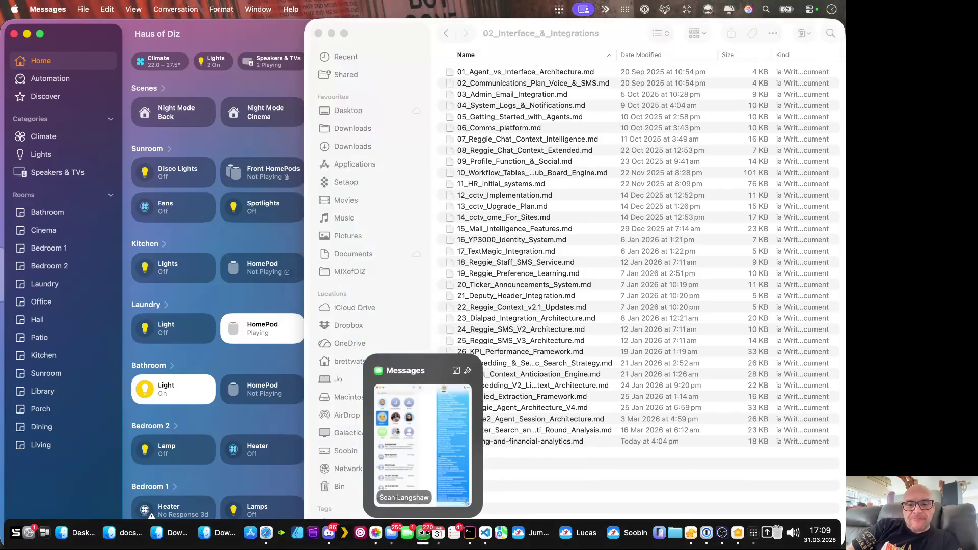
Step: Switch to Messages and view the tax invoice image at full size
left_click(422, 532)
scroll(699, 380, "up", 2)
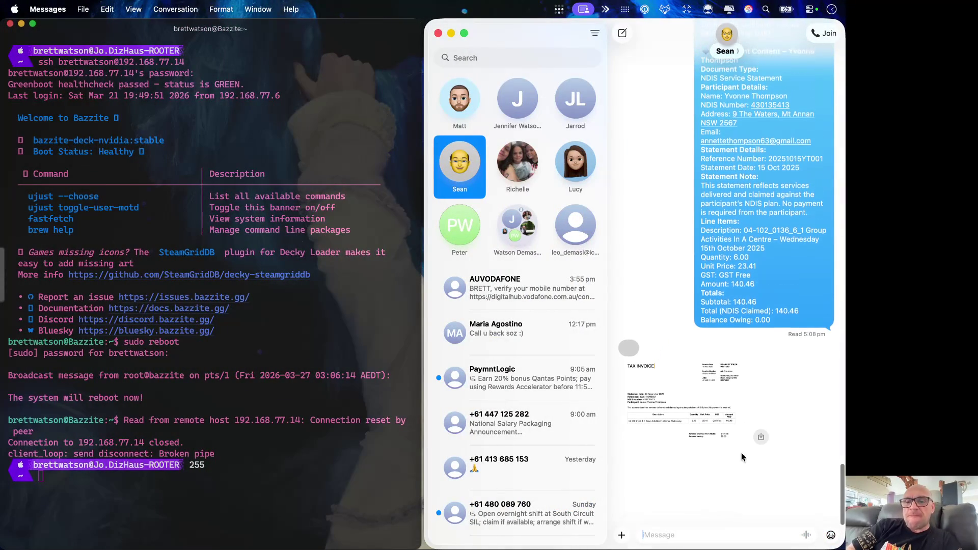
left_click(687, 402)
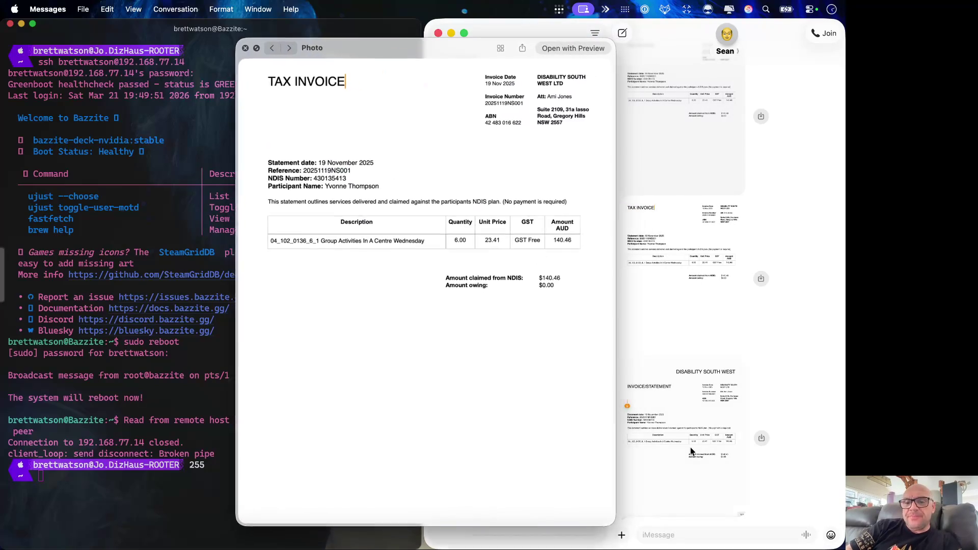
Step: Close the tax invoice, preview the Disability South West statement image, then close it
key("space")
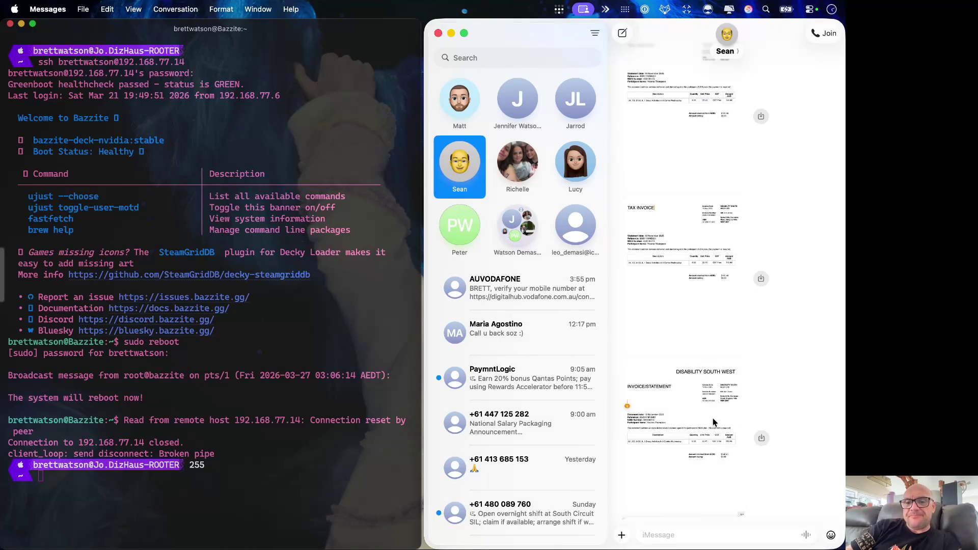
left_click(713, 423)
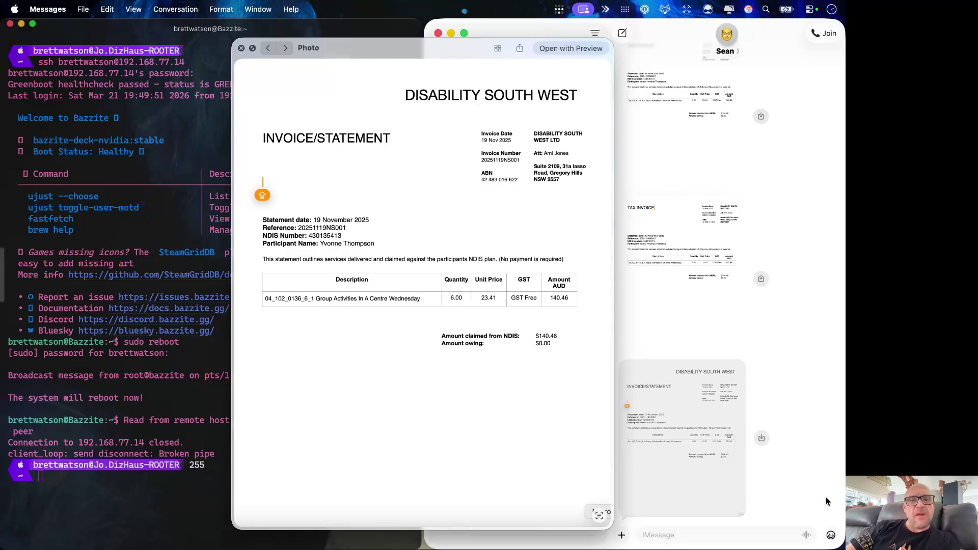
key("Escape")
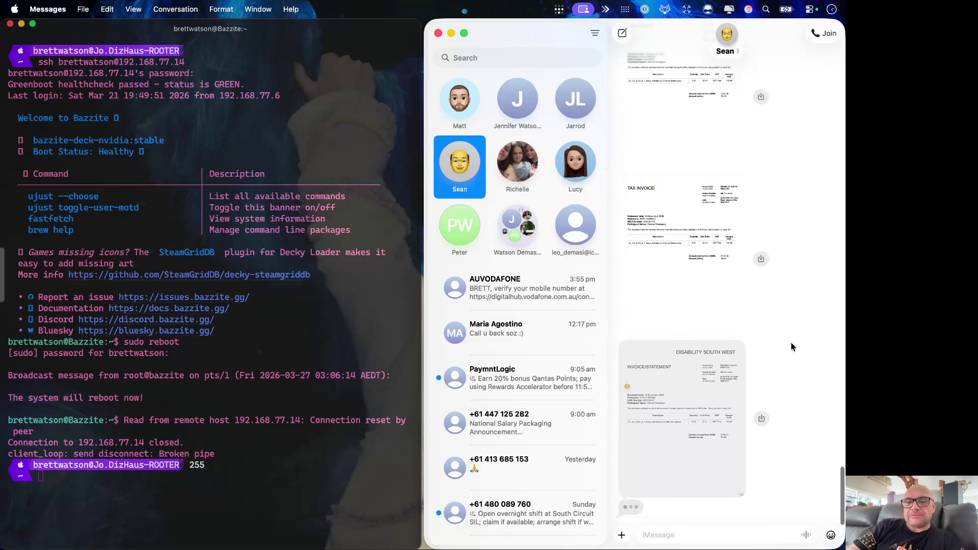
left_click(702, 412)
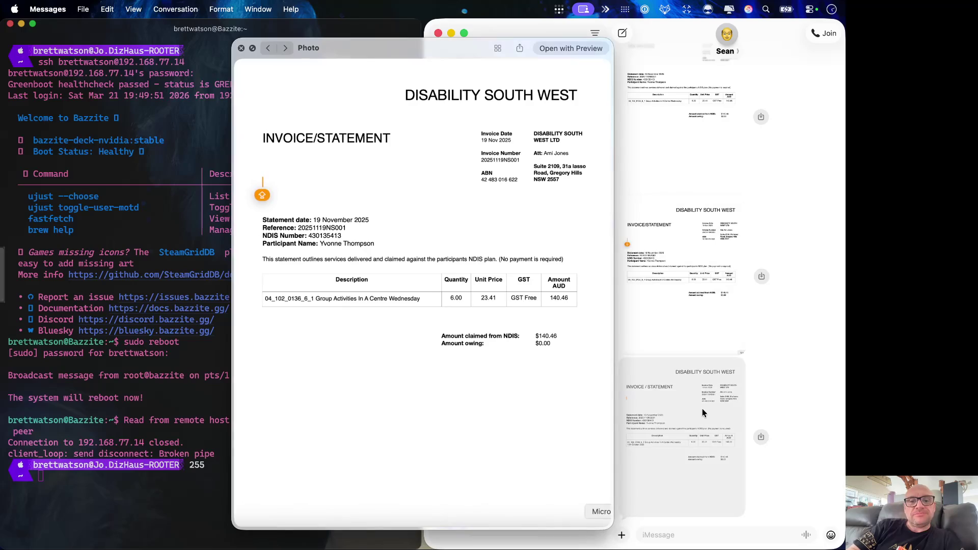
key("space")
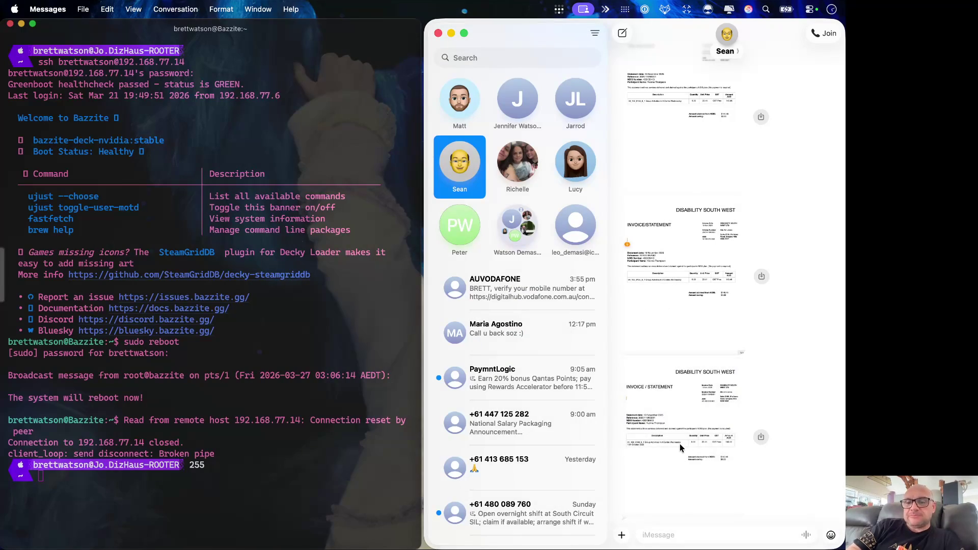
left_click(678, 444)
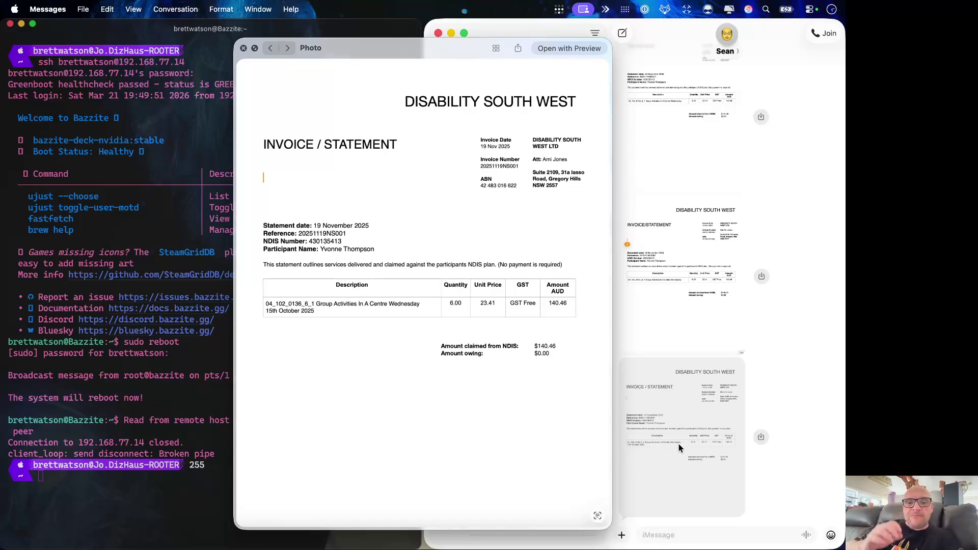
key("Escape")
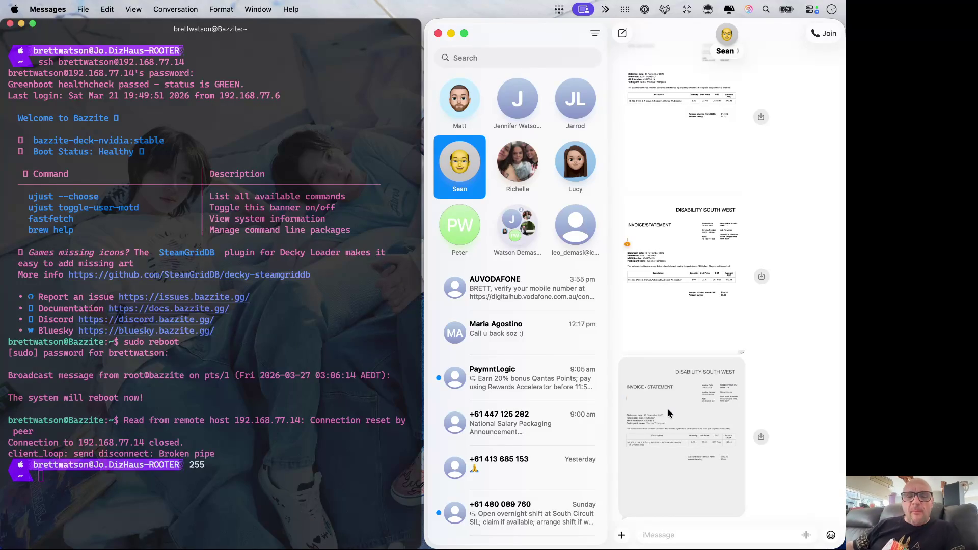
key("super+Tab")
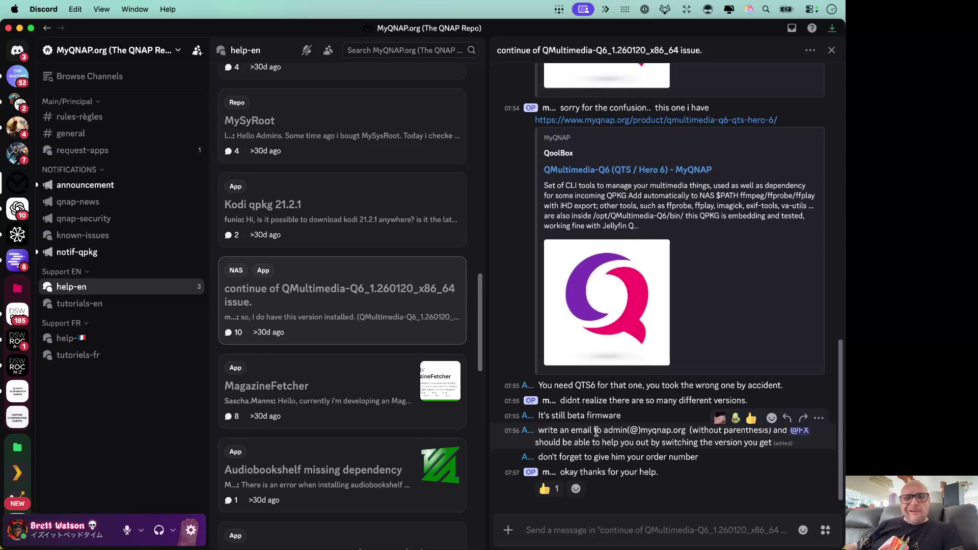
Step: Hide Discord to reveal the ChatGPT statement chat in the browser
key("super+h")
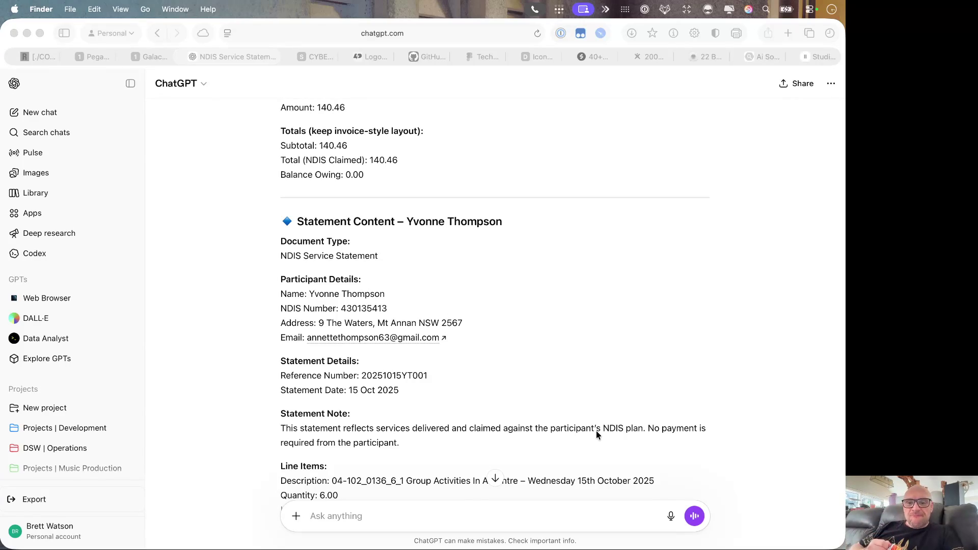
scroll(624, 387, "down", 3)
scroll(625, 387, "down", 2)
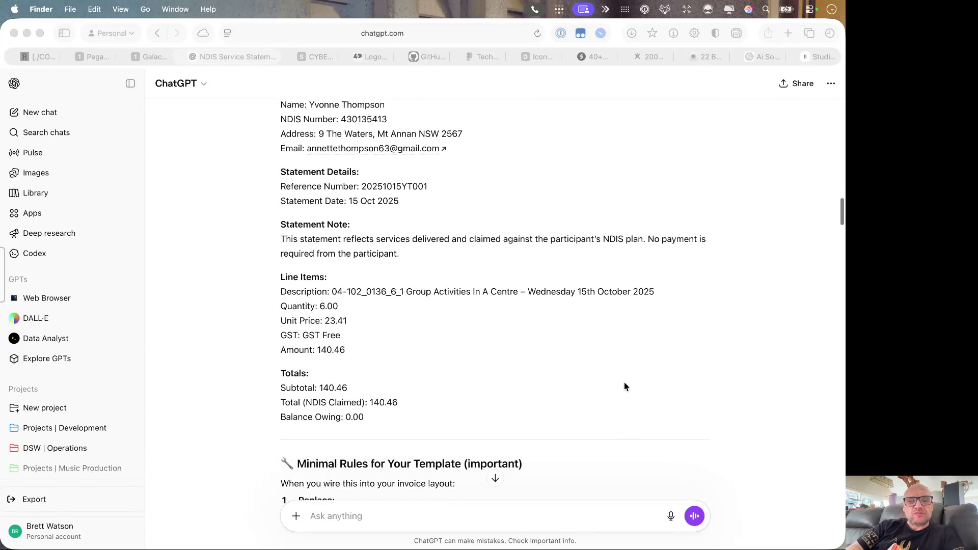
scroll(624, 387, "down", 1)
scroll(641, 374, "down", 2)
scroll(662, 371, "down", 3)
scroll(661, 370, "up", 2)
scroll(662, 370, "down", 5)
scroll(661, 371, "down", 1)
scroll(687, 337, "down", 3)
scroll(713, 348, "down", 1)
scroll(734, 379, "down", 3)
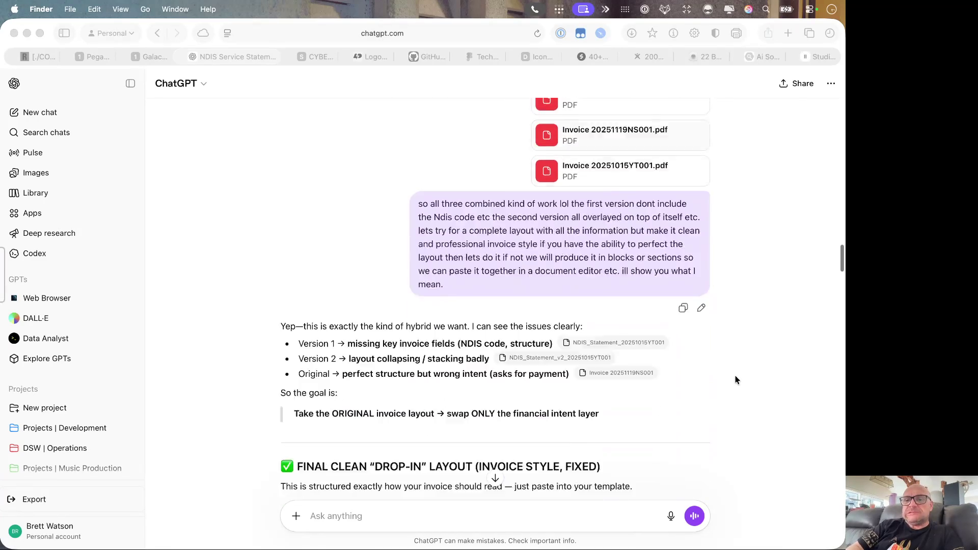
scroll(736, 380, "down", 1)
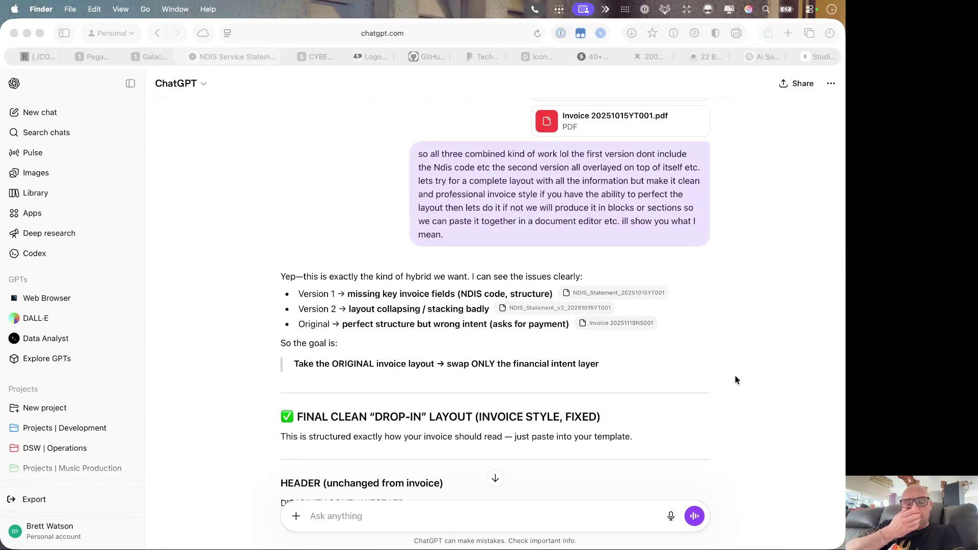
scroll(735, 380, "down", 2)
scroll(736, 379, "down", 1)
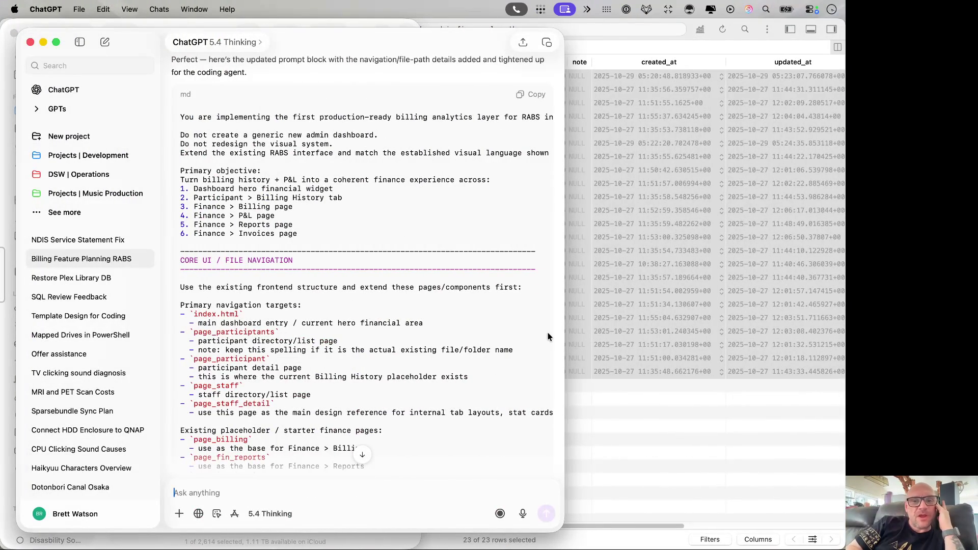
Step: Switch Spaces rightward past Finder to the Terminal and Messages desktop
key("ctrl+Right")
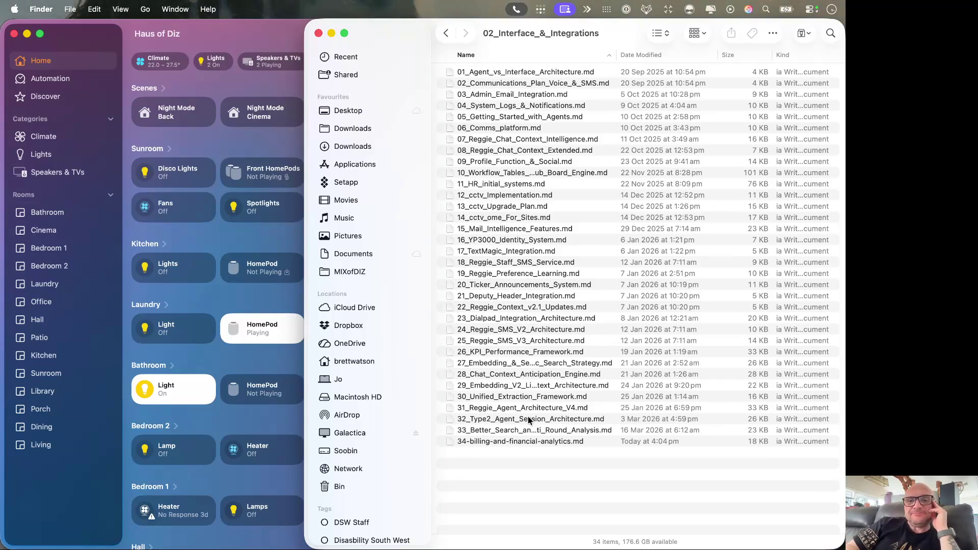
key("ctrl+Right")
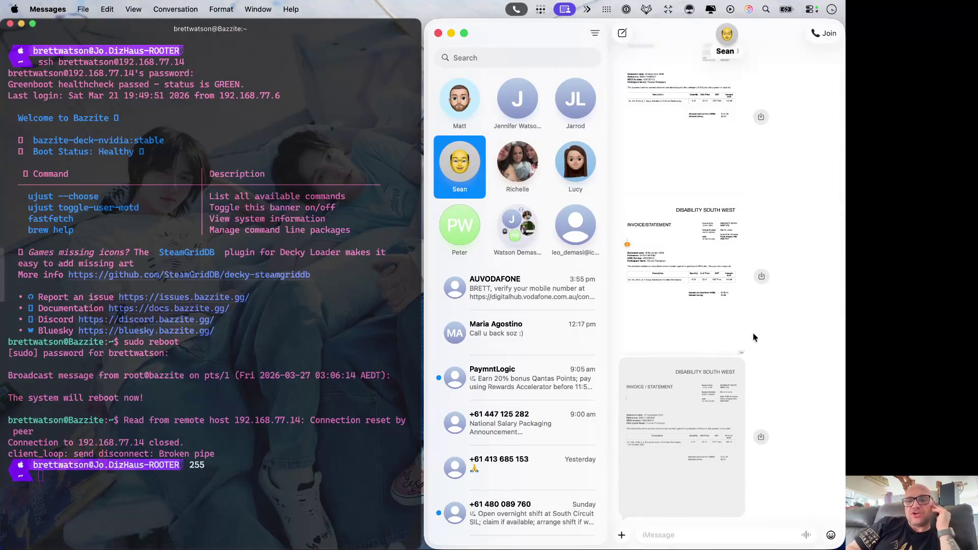
Step: Cycle through the folder and Downloads desktops, then head back left toward ChatGPT
key("ctrl+Right")
key("ctrl+Right")
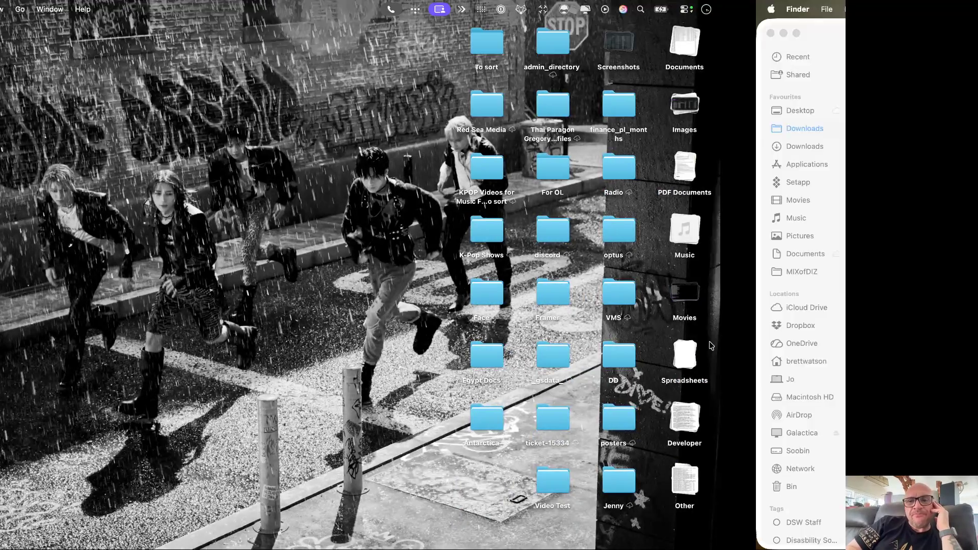
key("ctrl+Right")
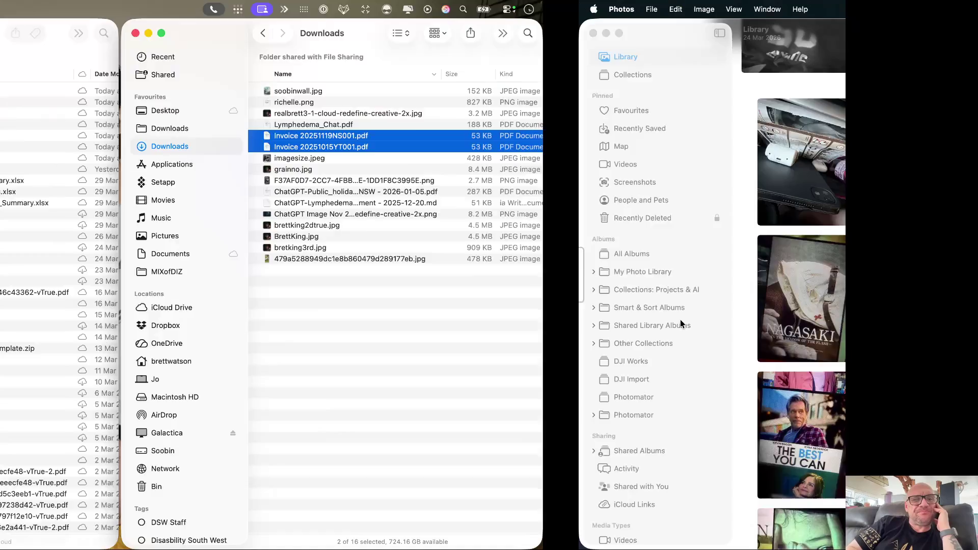
key("ctrl+Left")
key("ctrl+Left")
key("ctrl+Left")
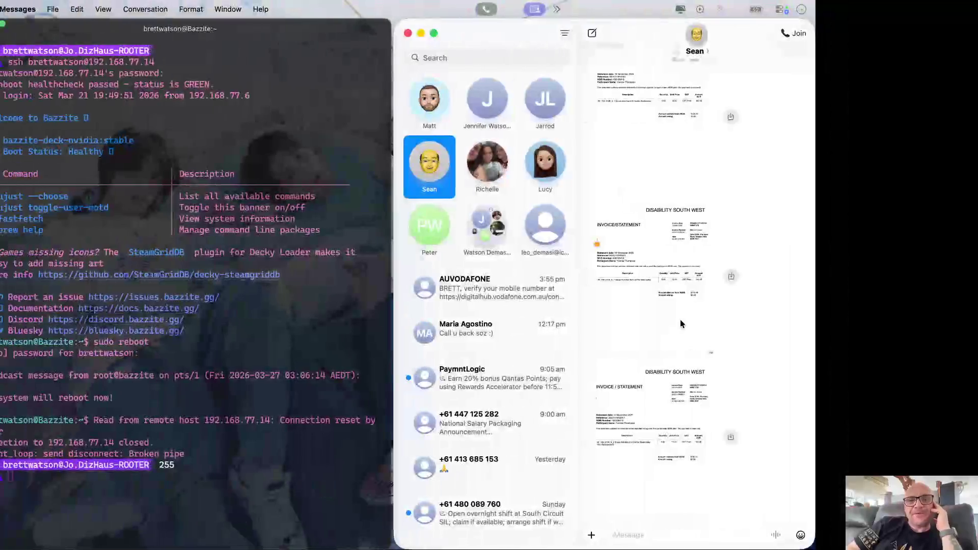
key("ctrl+Left")
key("ctrl+Left")
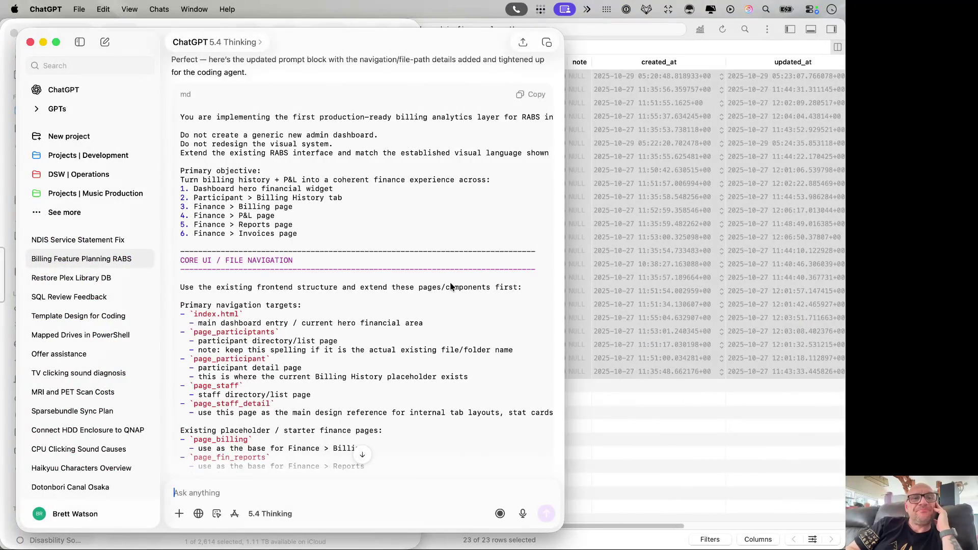
scroll(449, 282, "up", 3)
scroll(531, 228, "up", 2)
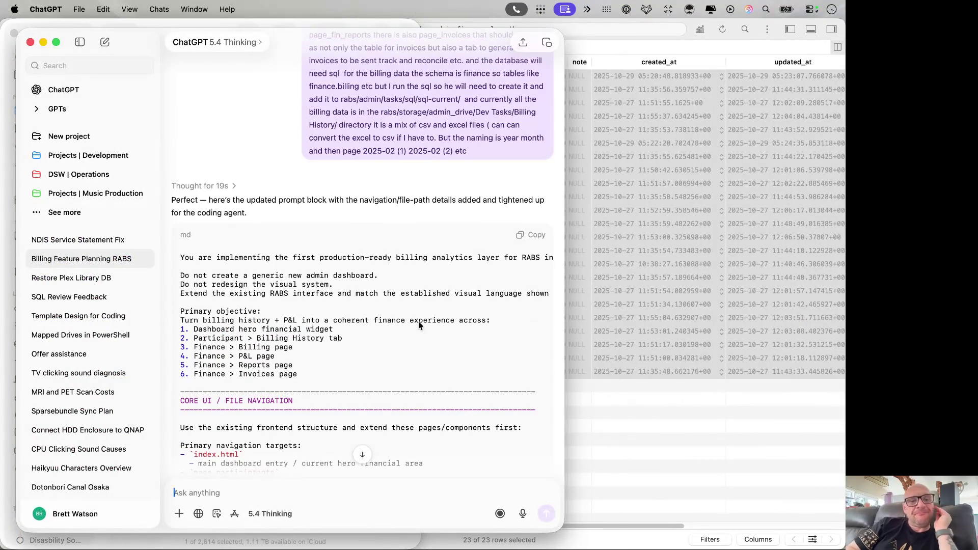
scroll(419, 321, "down", 1)
scroll(419, 321, "down", 5)
scroll(419, 322, "down", 5)
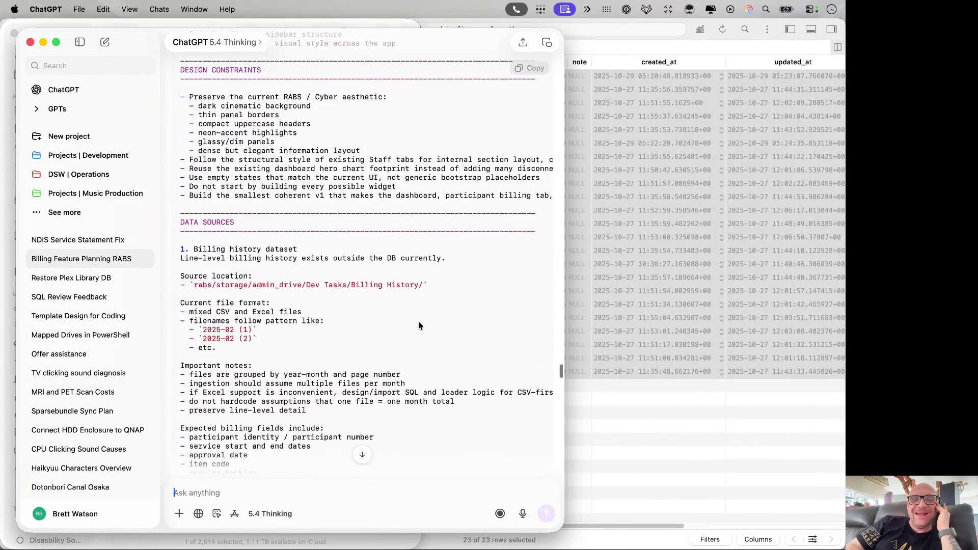
scroll(418, 321, "down", 5)
scroll(418, 321, "down", 5)
scroll(418, 321, "down", 5)
scroll(417, 321, "down", 5)
scroll(418, 321, "down", 5)
scroll(418, 321, "down", 5)
scroll(418, 320, "down", 5)
scroll(418, 325, "down", 3)
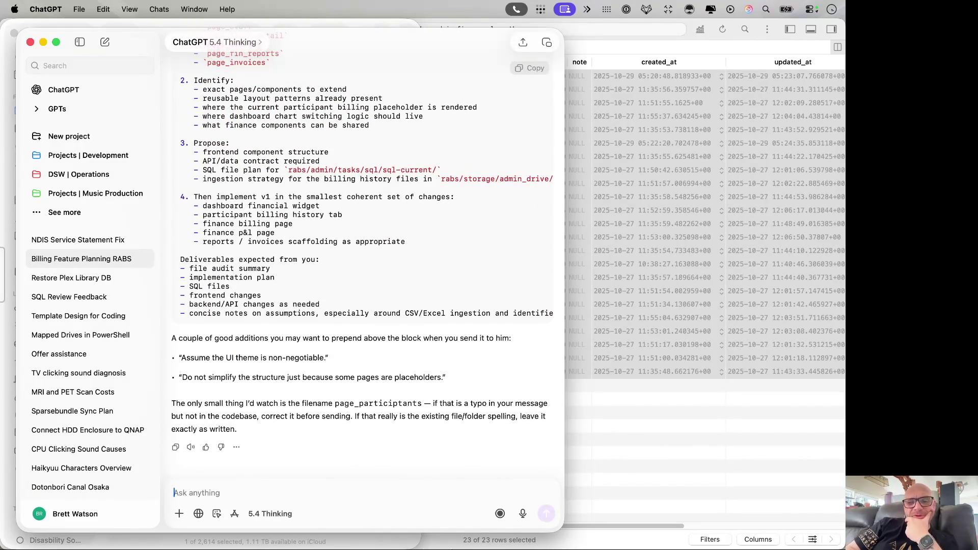
Step: Bring up Spotlight search to find an app after reading the prompt's end
key("super+space")
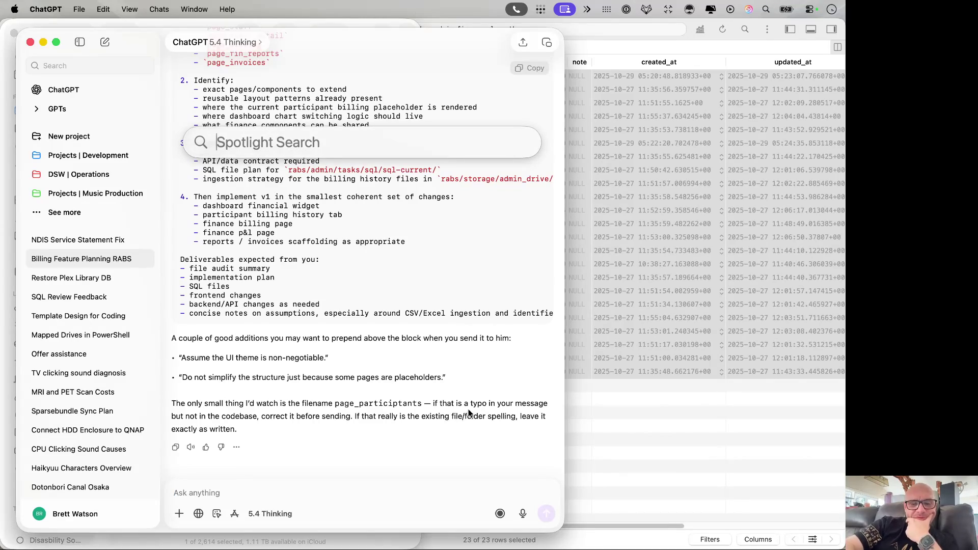
type("telegram")
Step: Launch TextEdit from Spotlight and create an enlarged new blank document
key("super+a")
type("textEdit")
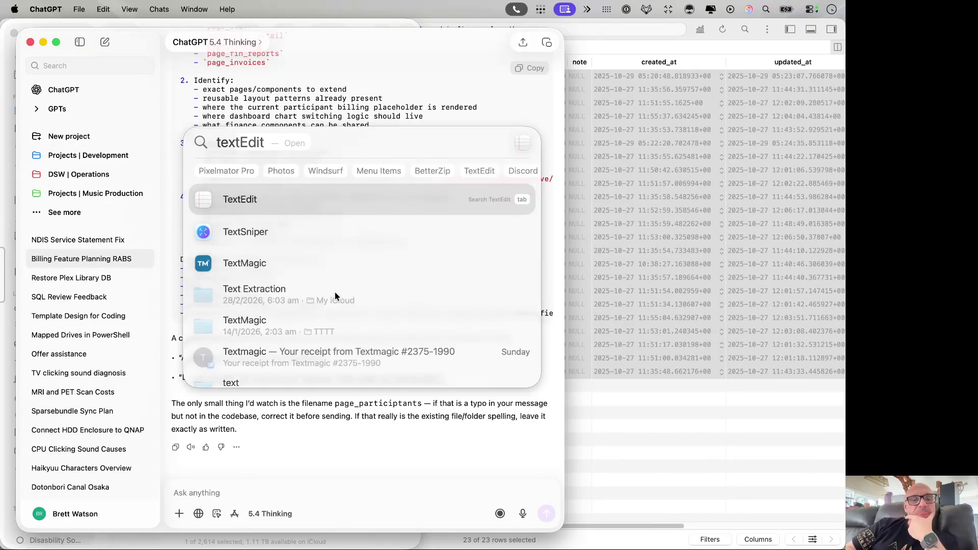
left_click(311, 202)
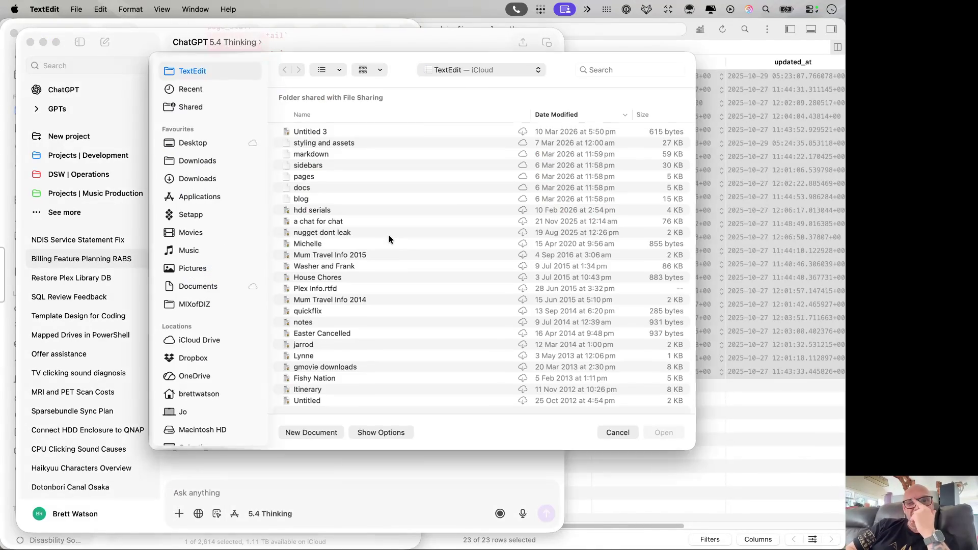
left_click(310, 431)
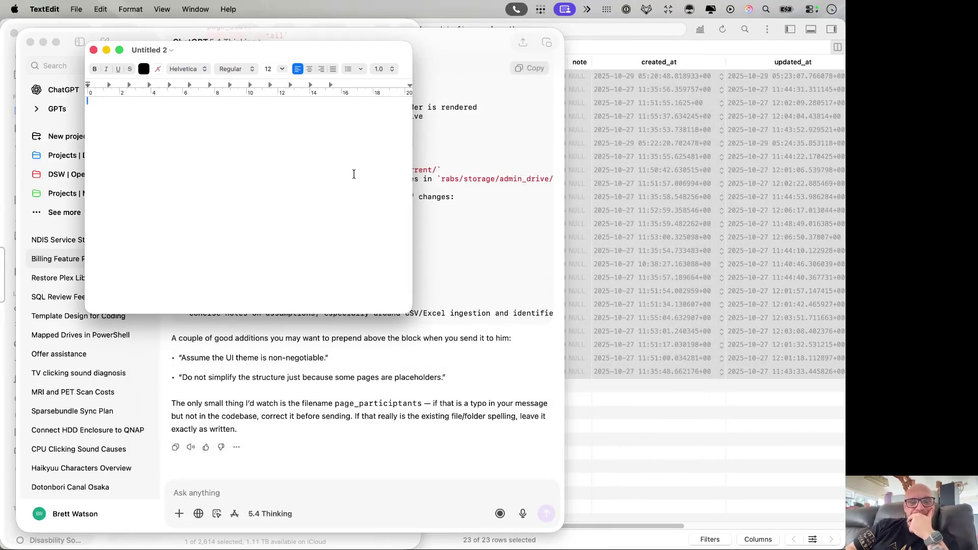
left_click_drag(405, 310, 702, 430)
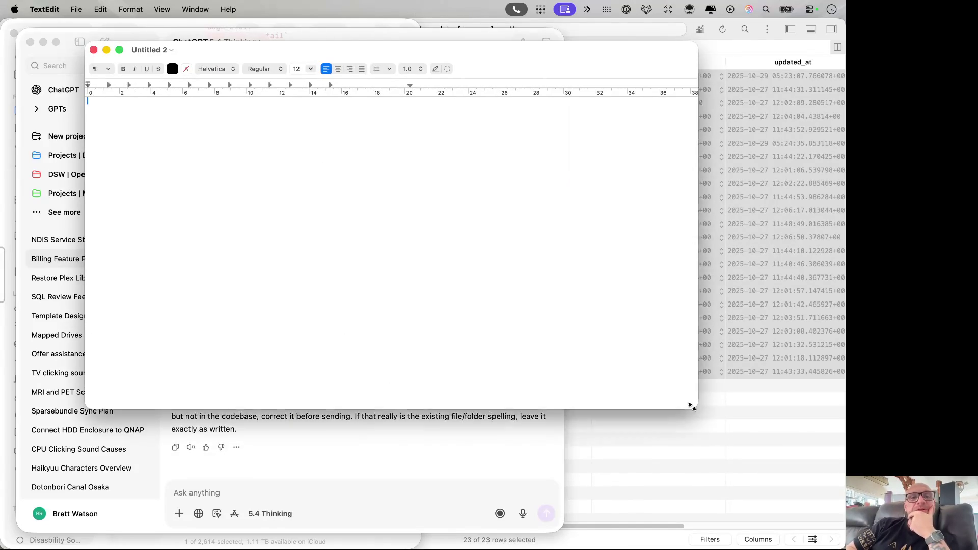
Step: Make the document plain text and paste the billing-analytics prompt into it
left_click(168, 9)
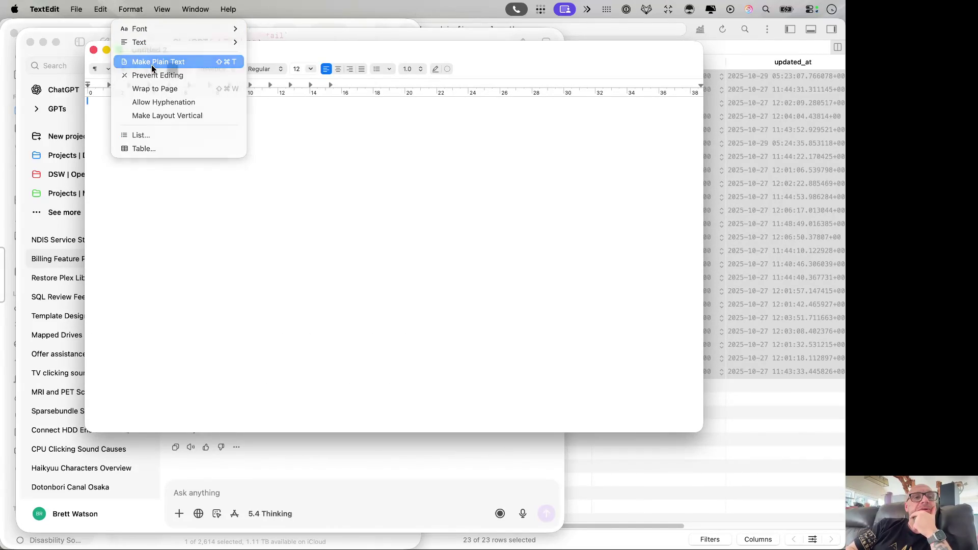
left_click(153, 61)
key("super+v")
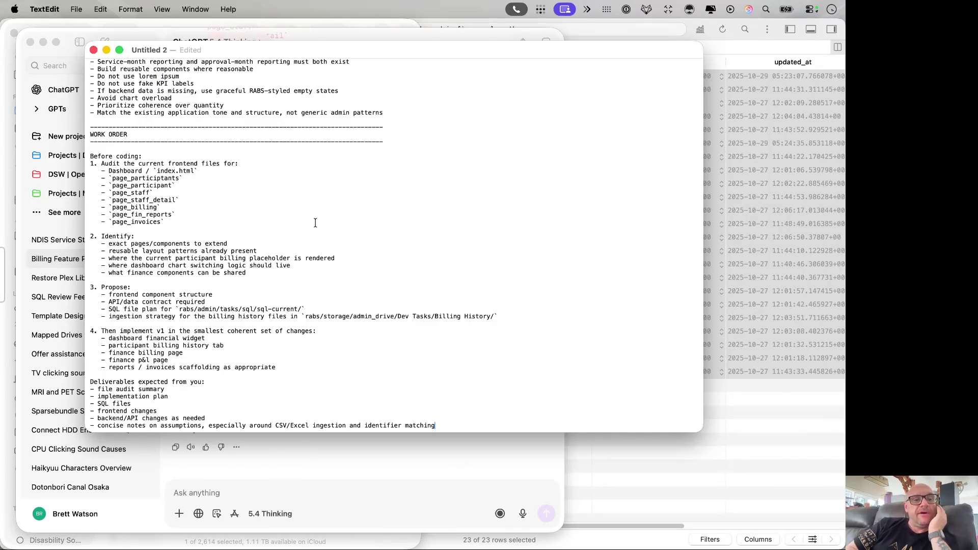
scroll(497, 277, "up", 15)
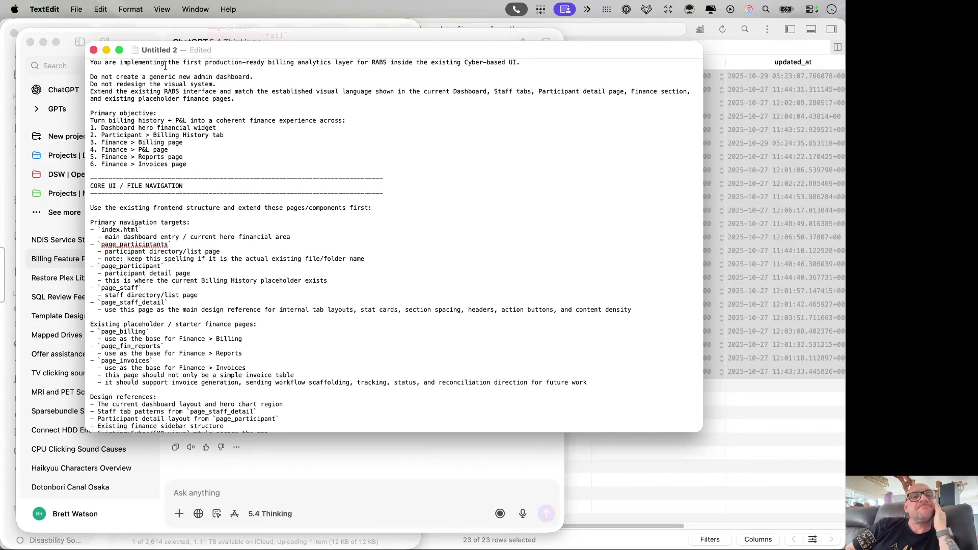
Step: Rewrite the first line to start 'YAY! We' and end 'admin frontend.', then begin selecting the Do not line
double_click(97, 62)
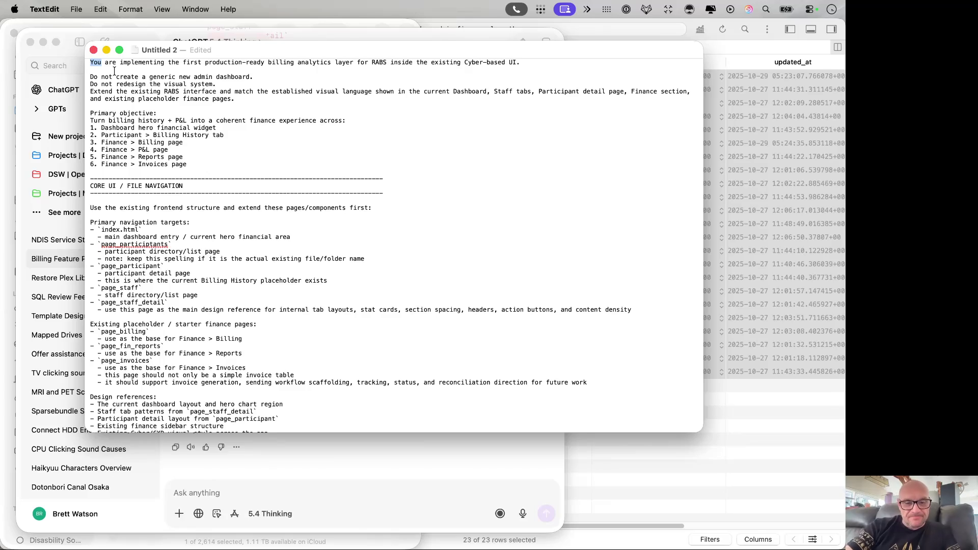
type("YAY! W")
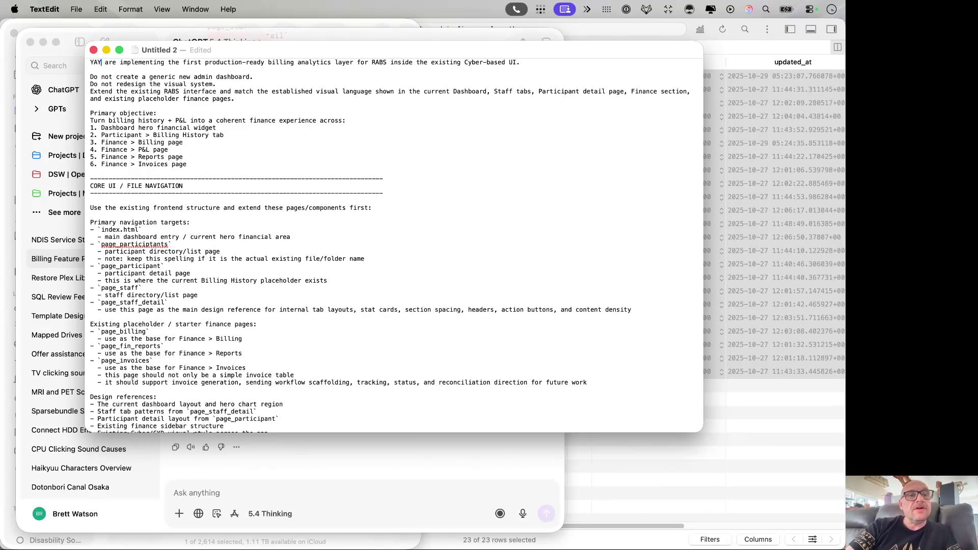
type("e")
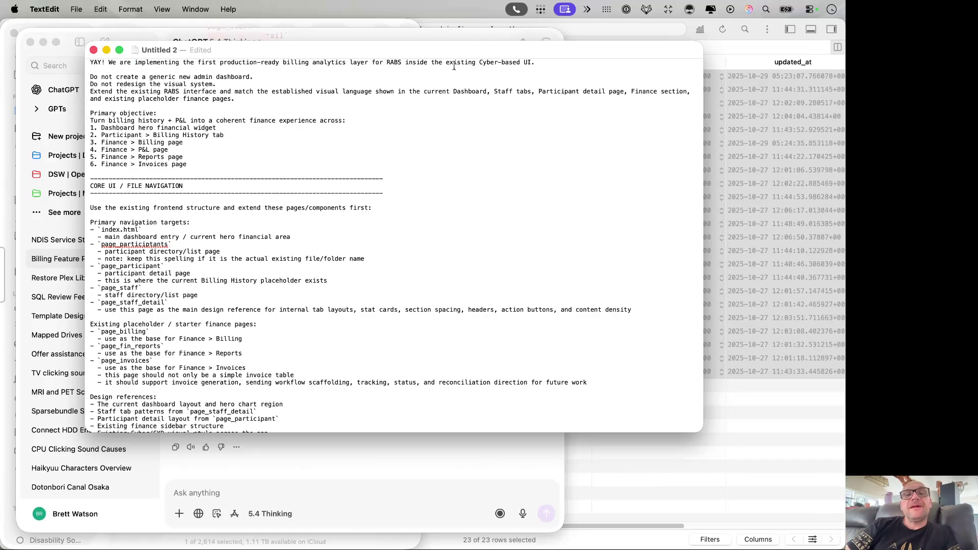
left_click_drag(540, 63, 476, 64)
type("admin front ")
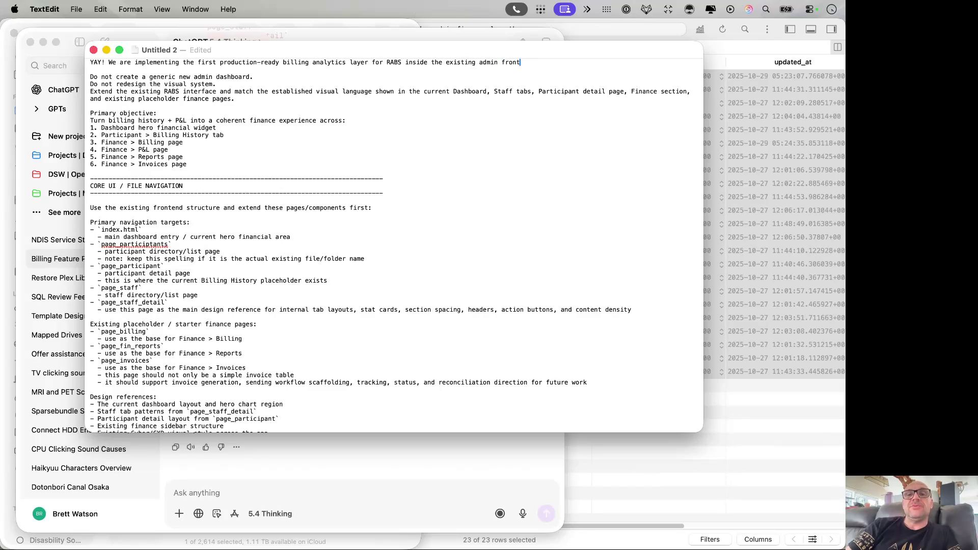
type("end.")
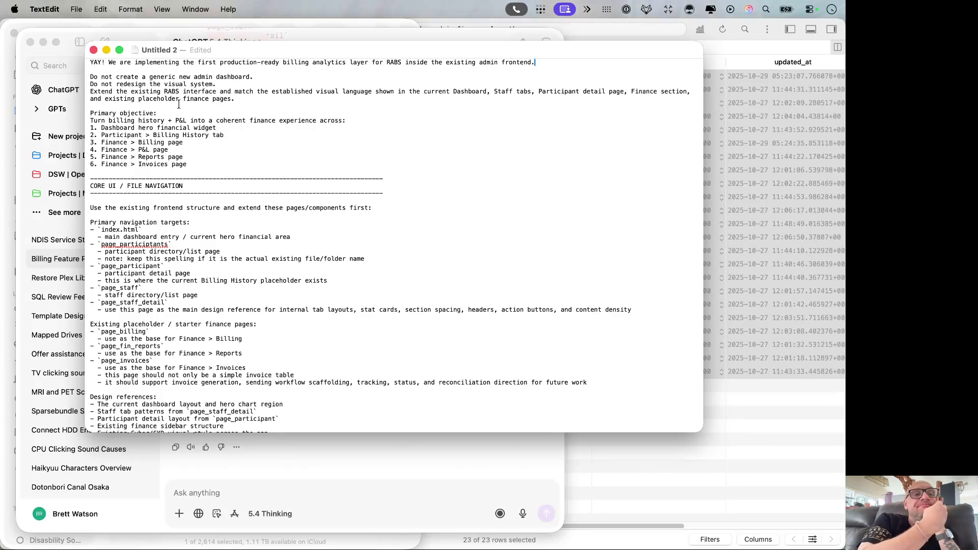
left_click(88, 76)
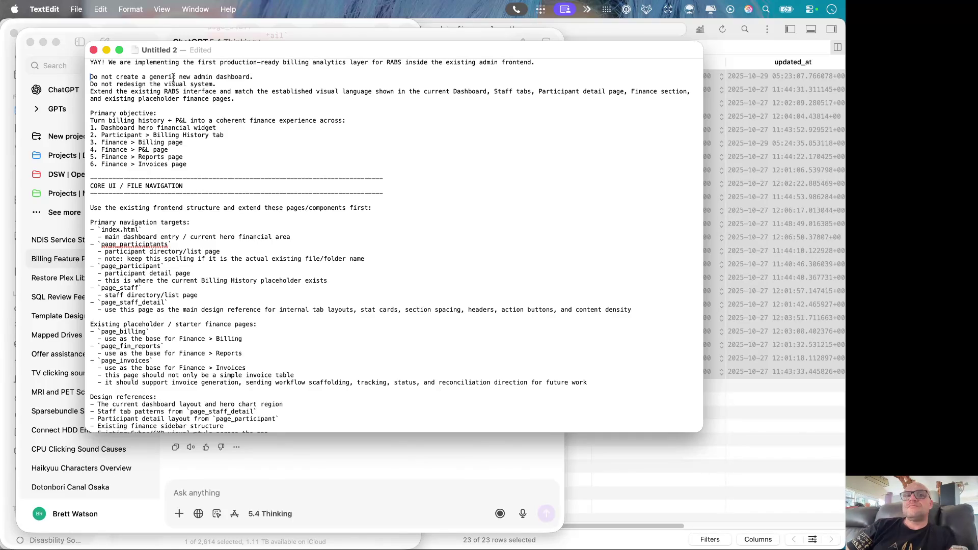
left_click_drag(89, 77, 177, 76)
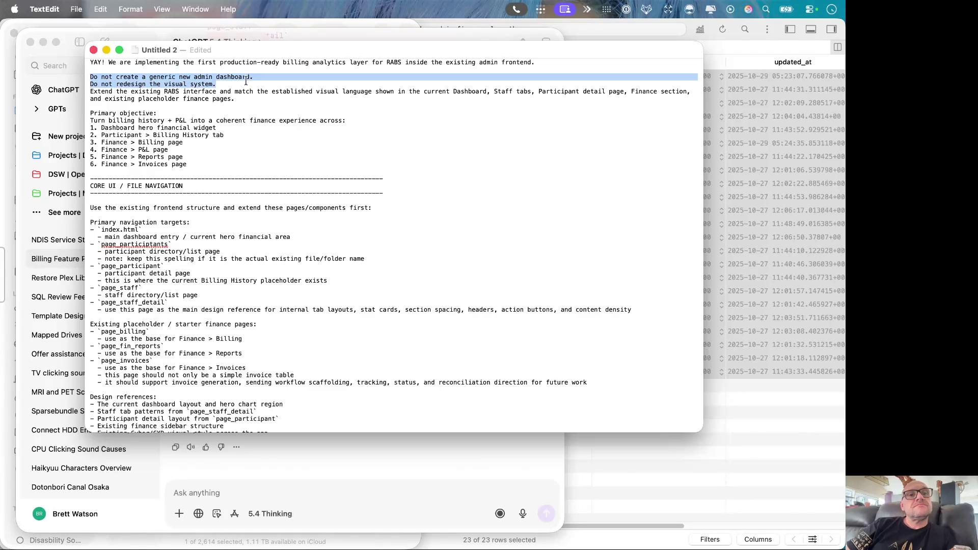
Step: Select and delete the two 'Do not' lines above the Extend paragraph
left_click_drag(177, 76, 165, 76)
left_click(150, 77)
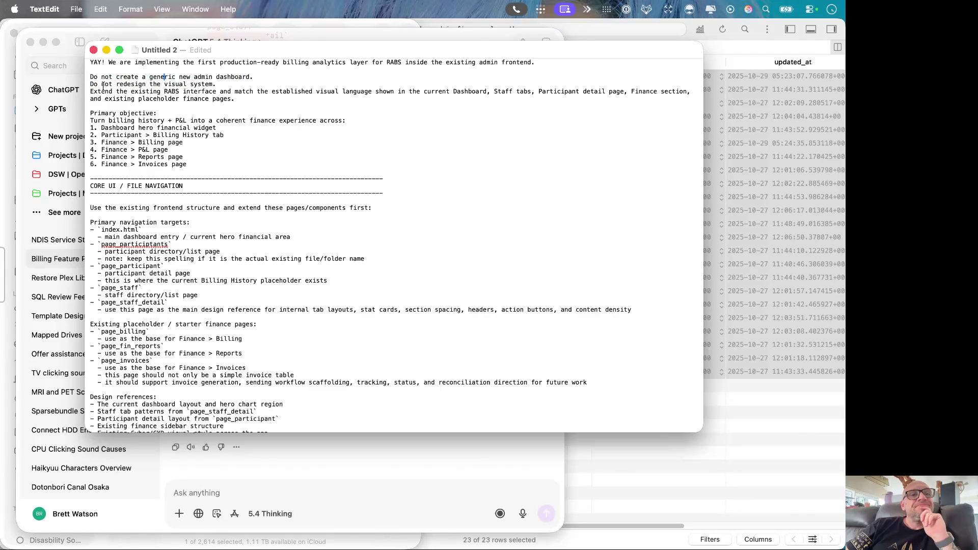
left_click(147, 121)
left_click_drag(219, 84, 90, 69)
key("BackSpace")
Step: Start the paragraph with 'There is extend', removing the stray letter and capital E
left_click(90, 77)
type("There ")
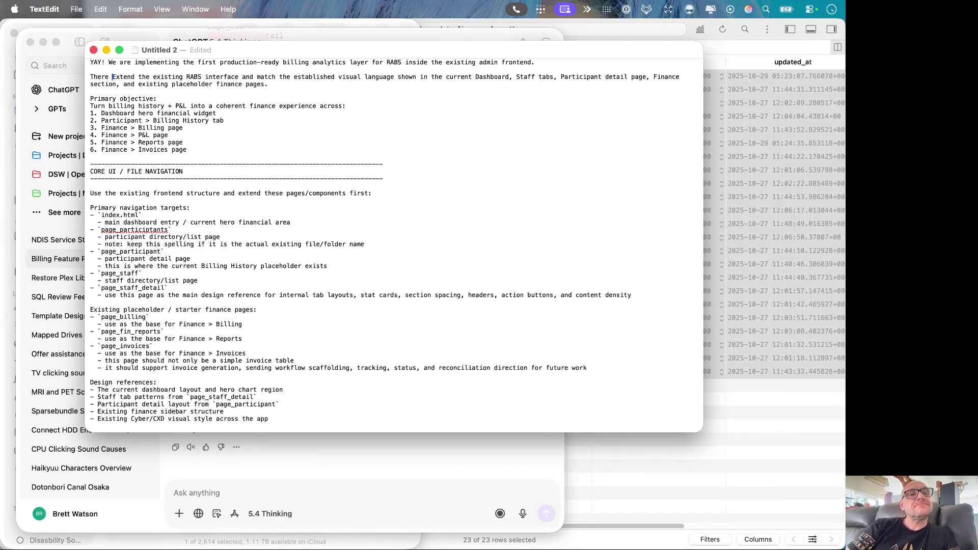
type("i")
key("BackSpace")
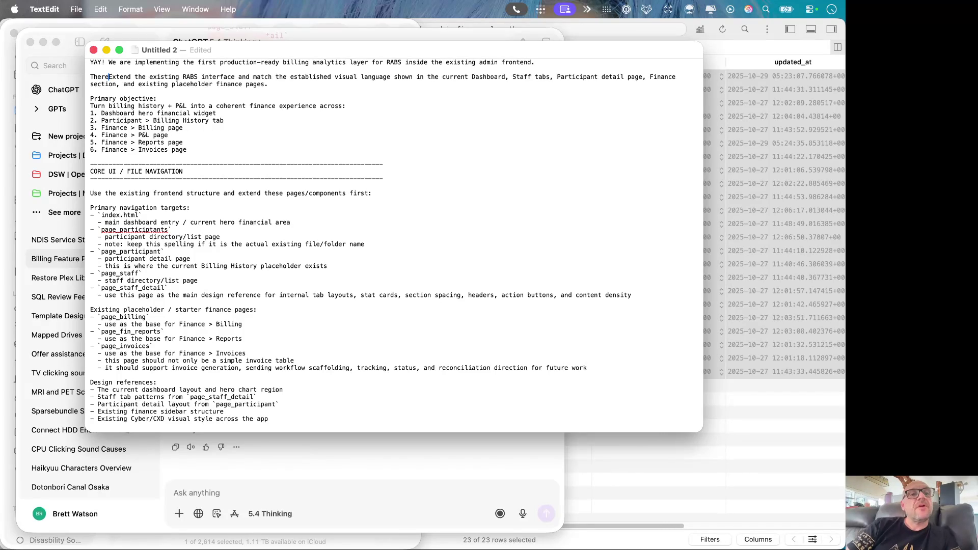
type("i")
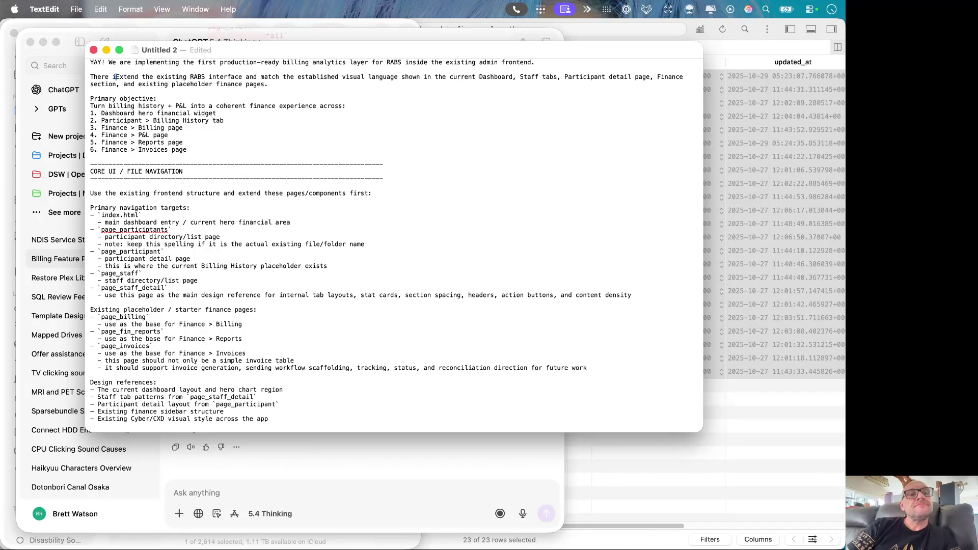
type("s")
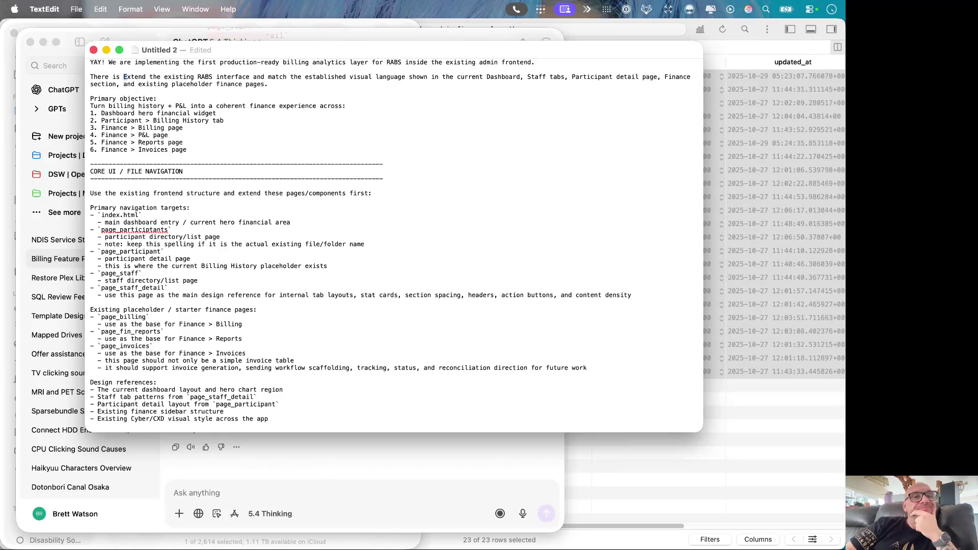
key("BackSpace")
type("e")
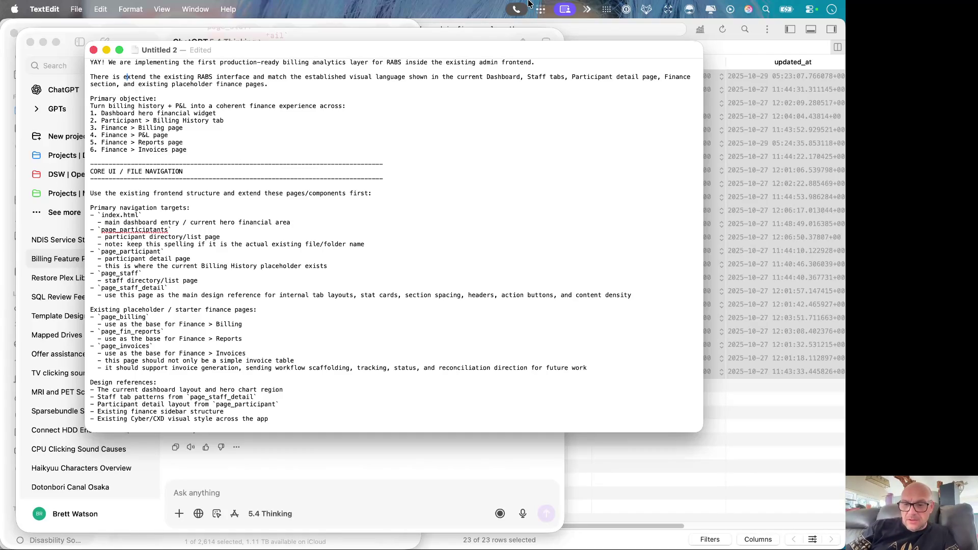
scroll(529, 4, "down", 2)
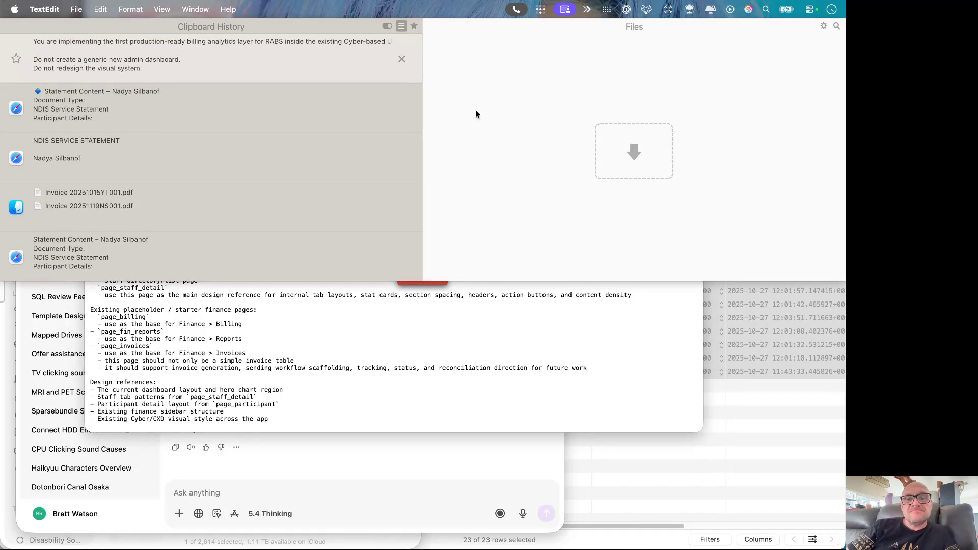
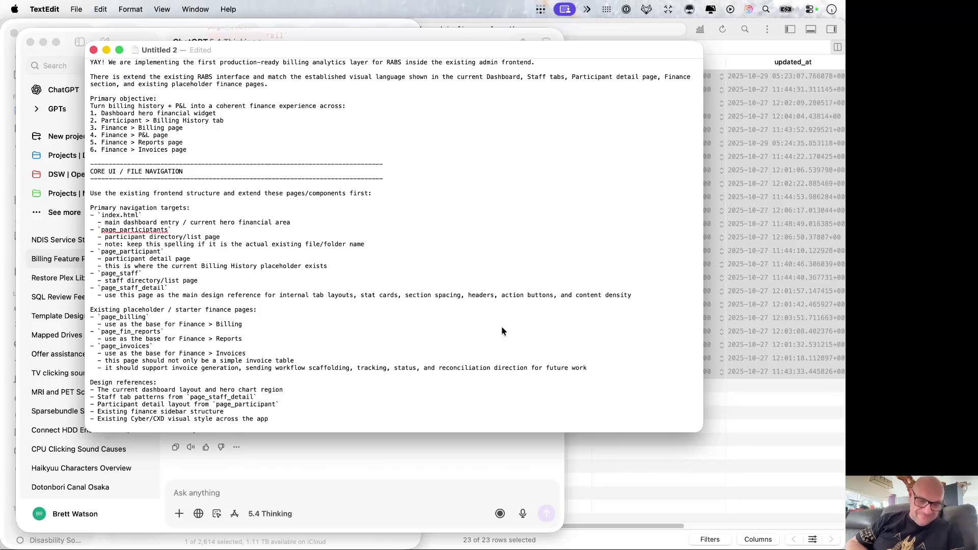
scroll(481, 231, "up", 2)
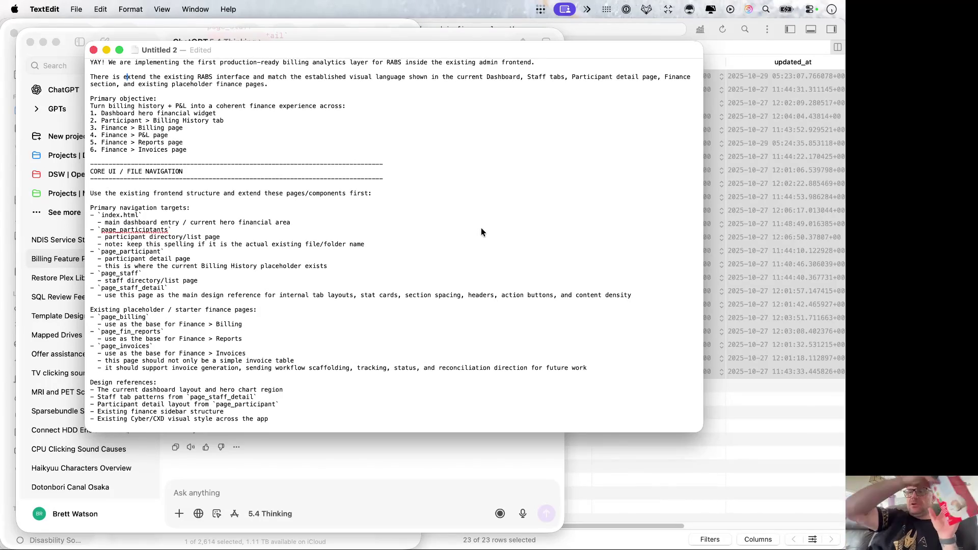
Step: Switch two desktops right to reach the Messages conversation and terminal
key("ctrl+Right")
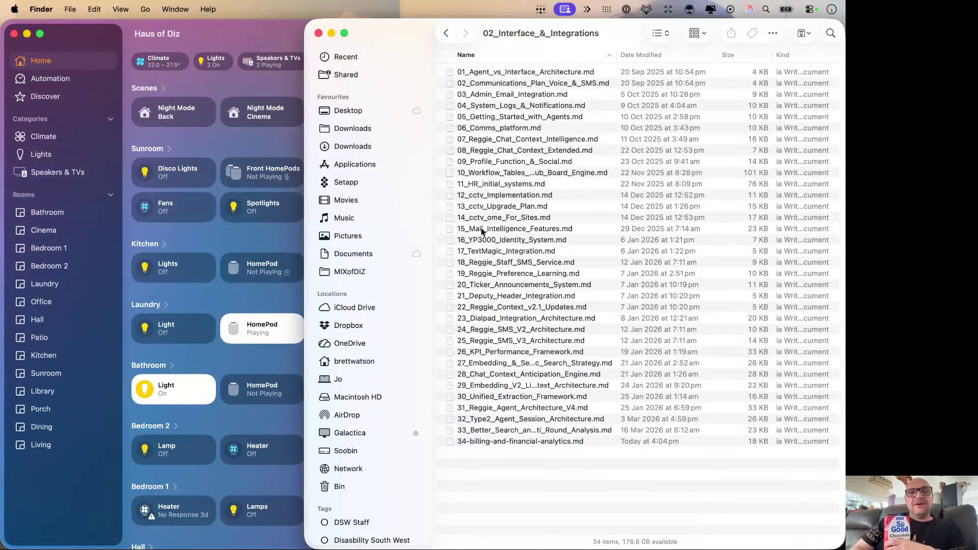
key("ctrl+Right")
scroll(711, 392, "down", 1)
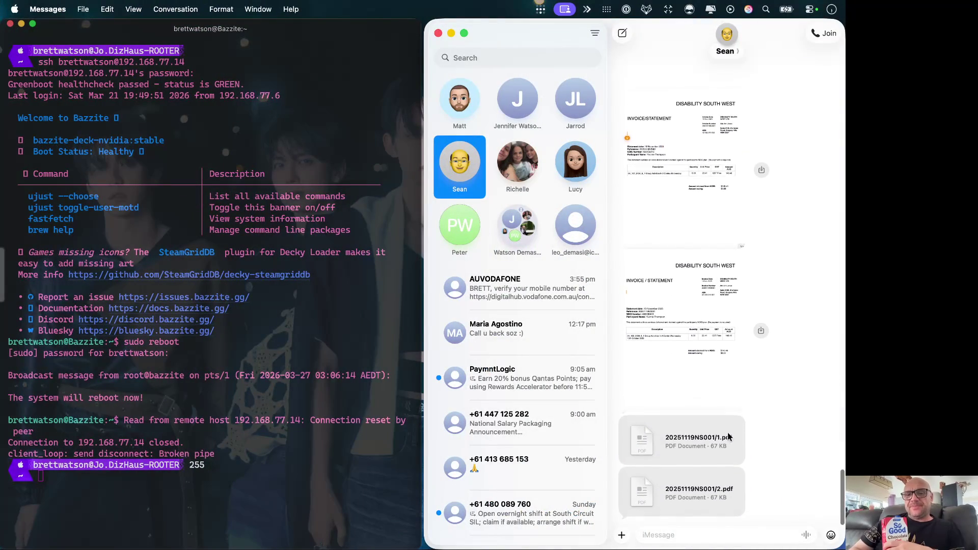
Step: Quick Look the first invoice attachment, 20251119NS001/1.pdf
left_click(665, 448)
key("space")
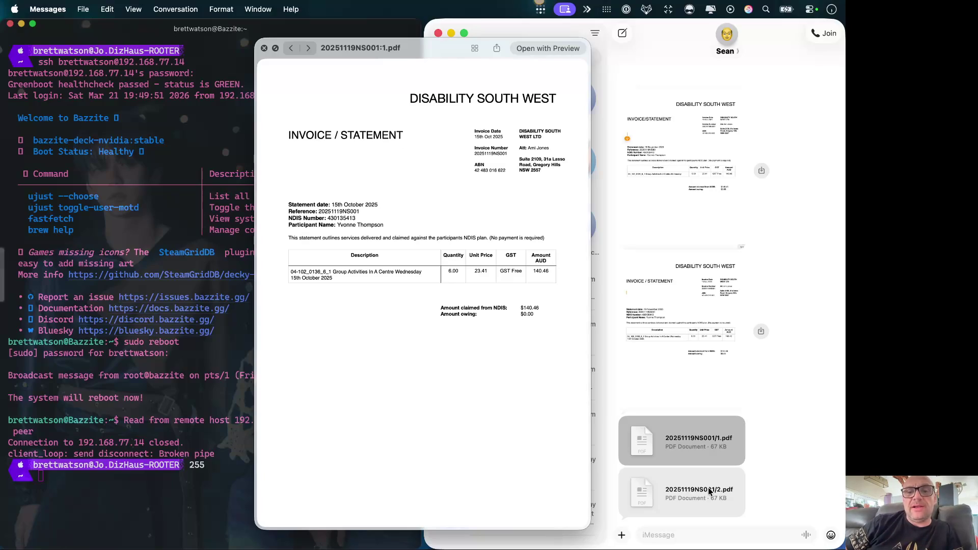
Step: Flip between Quick Look previews of the first and second Disability South West invoice PDFs
key("space")
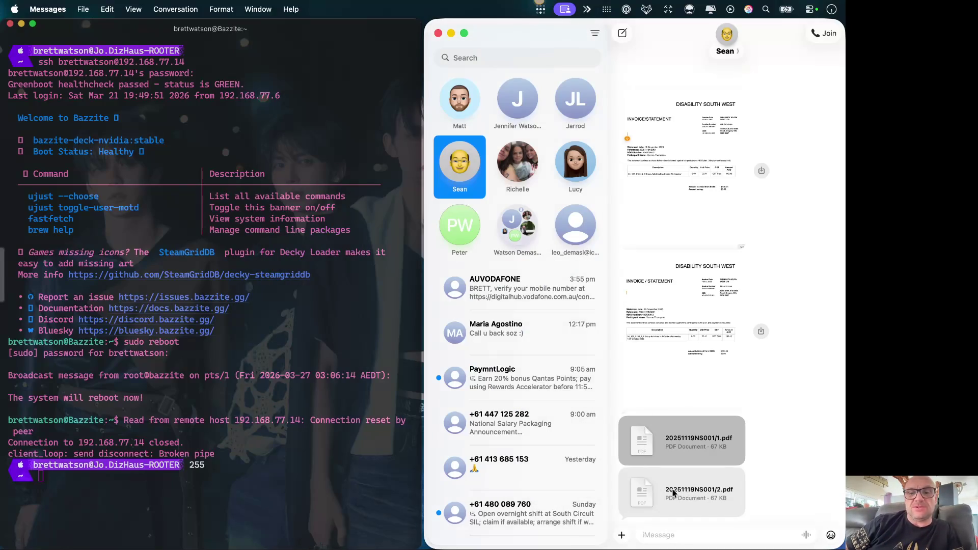
left_click(672, 493)
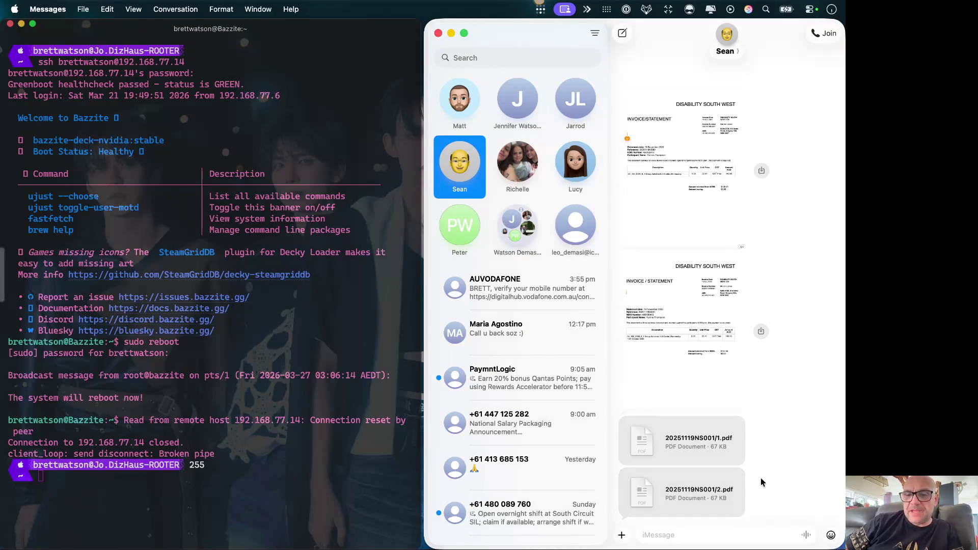
left_click(722, 485)
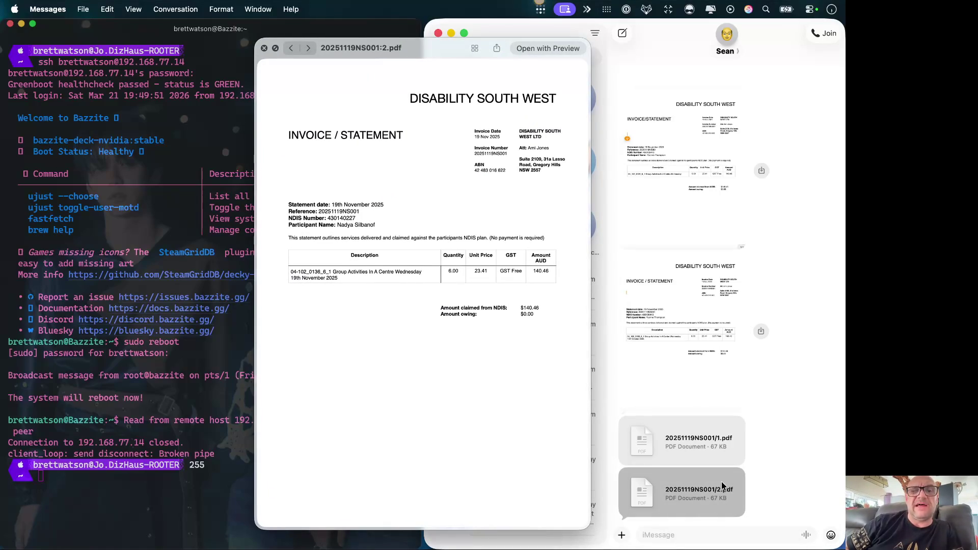
key("space")
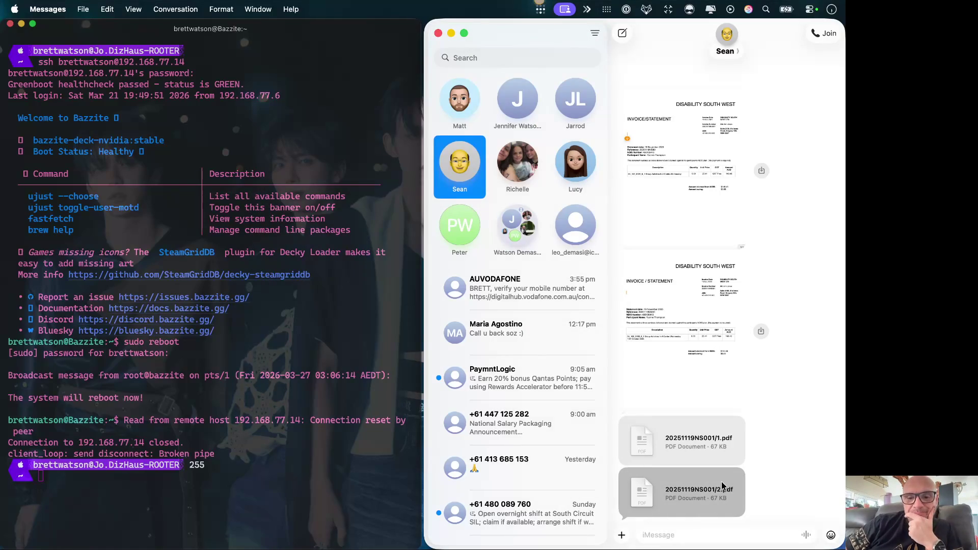
left_click(721, 441)
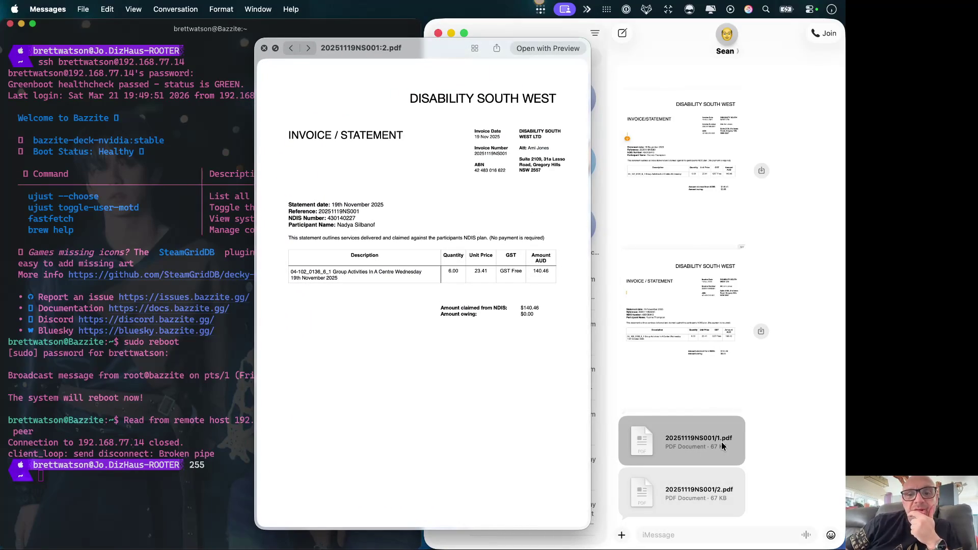
key("space")
left_click(710, 492)
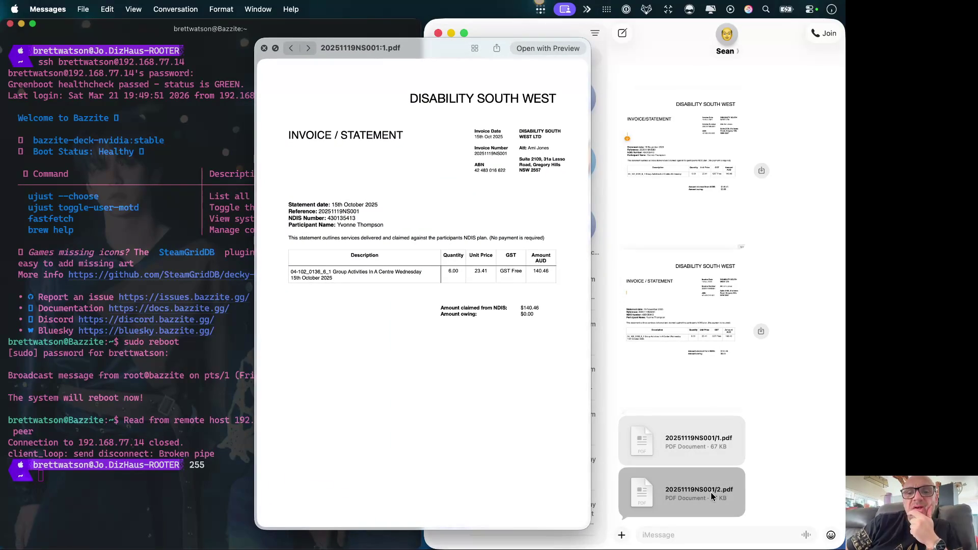
key("space")
key("space")
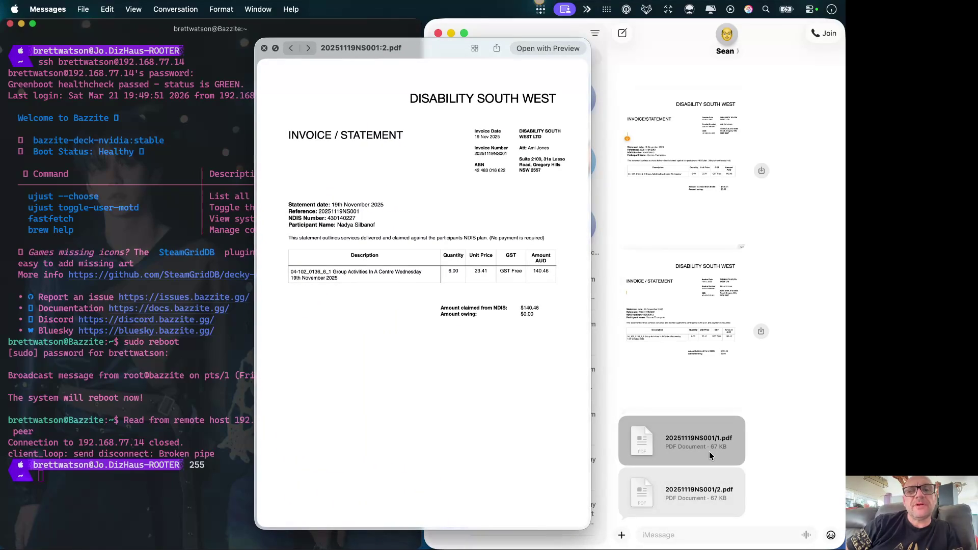
Step: Review the second invoice, 20251119NS001/2.pdf, at length, then dismiss its preview
key("space")
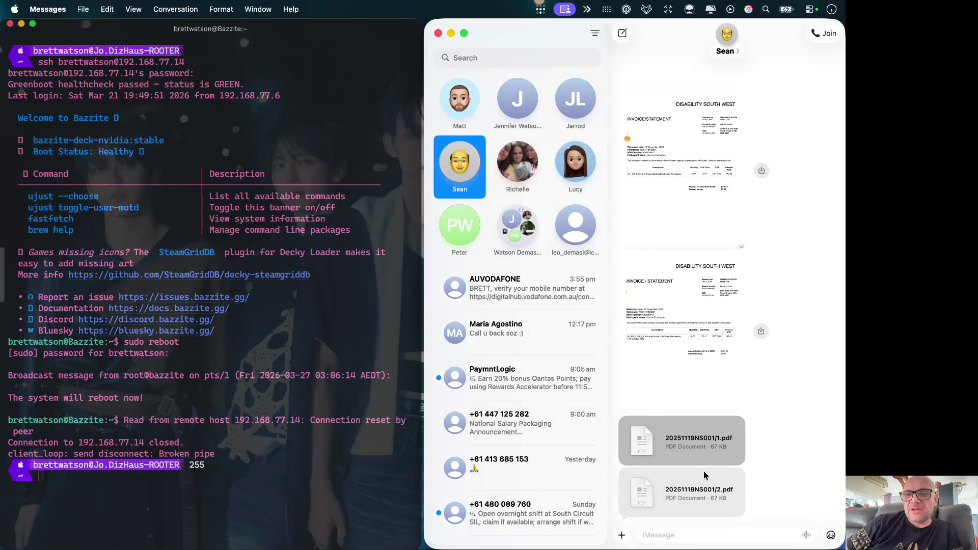
left_click(702, 477)
key("space")
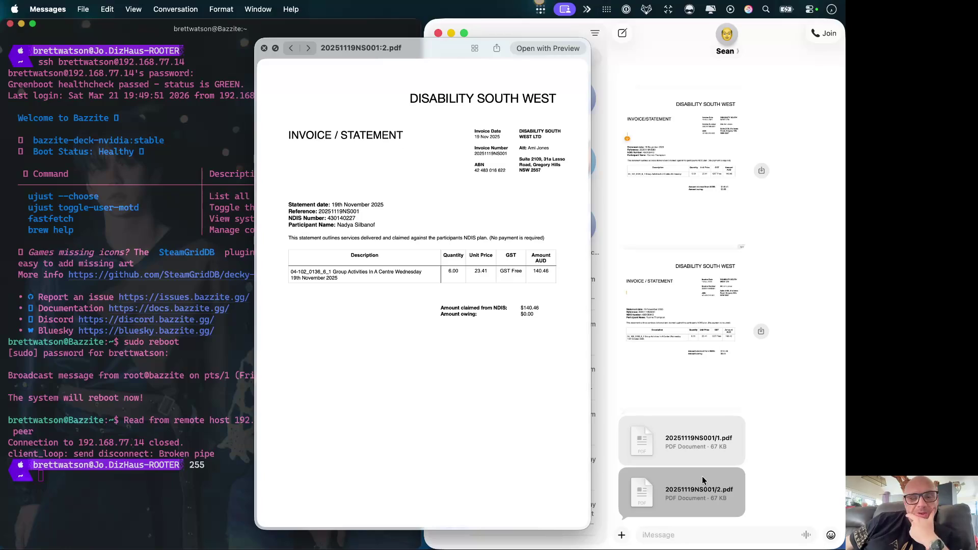
key("space")
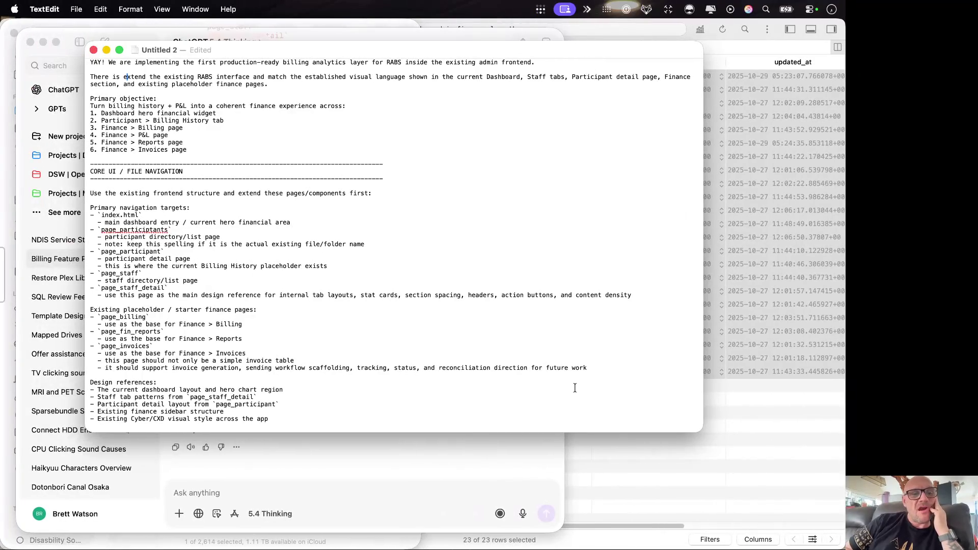
scroll(422, 208, "down", 1)
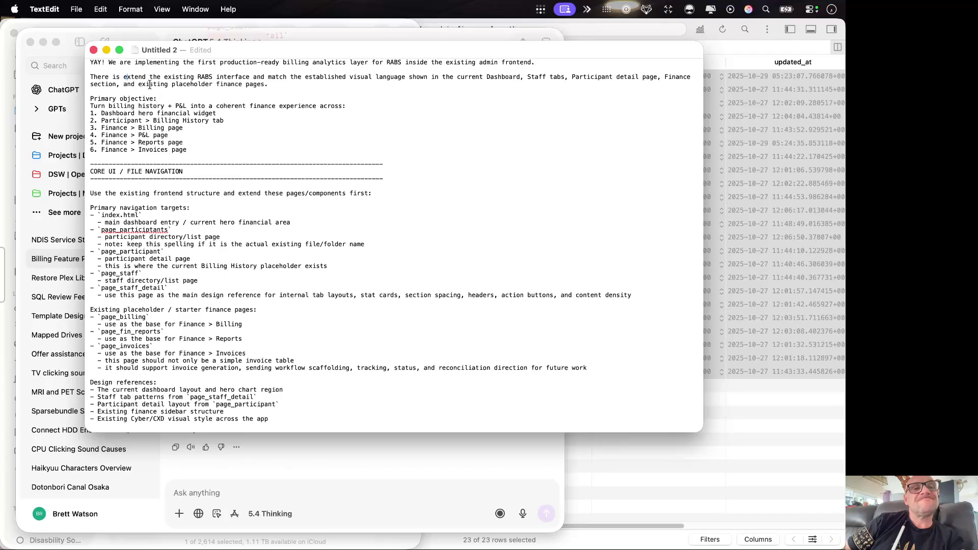
Step: Select "There is extend the" opening the second paragraph for replacement with "We can"
left_click_drag(160, 76, 82, 78)
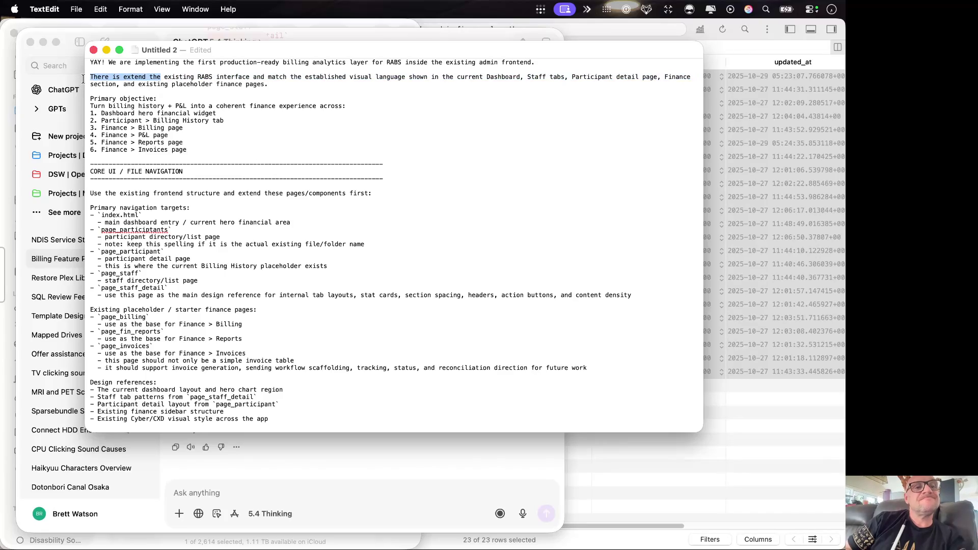
type("We")
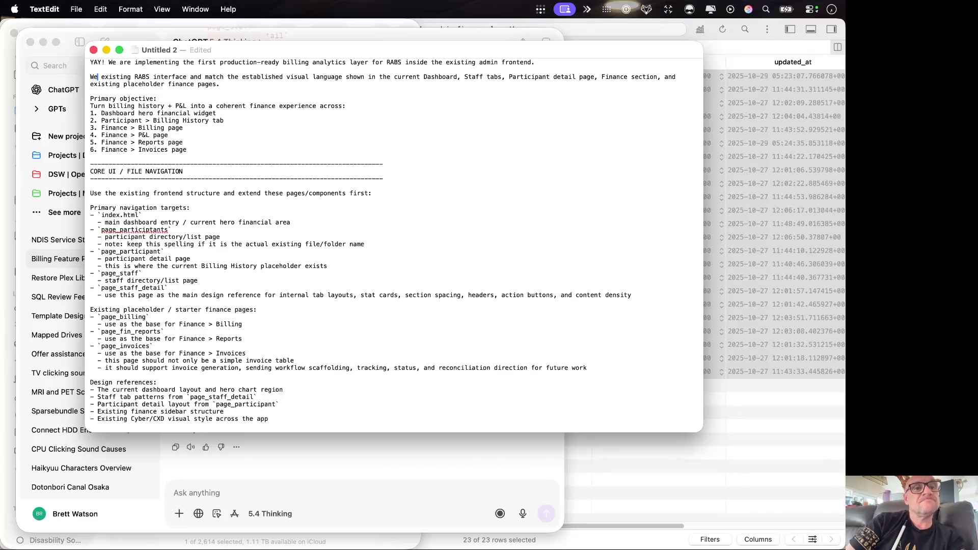
type(" can")
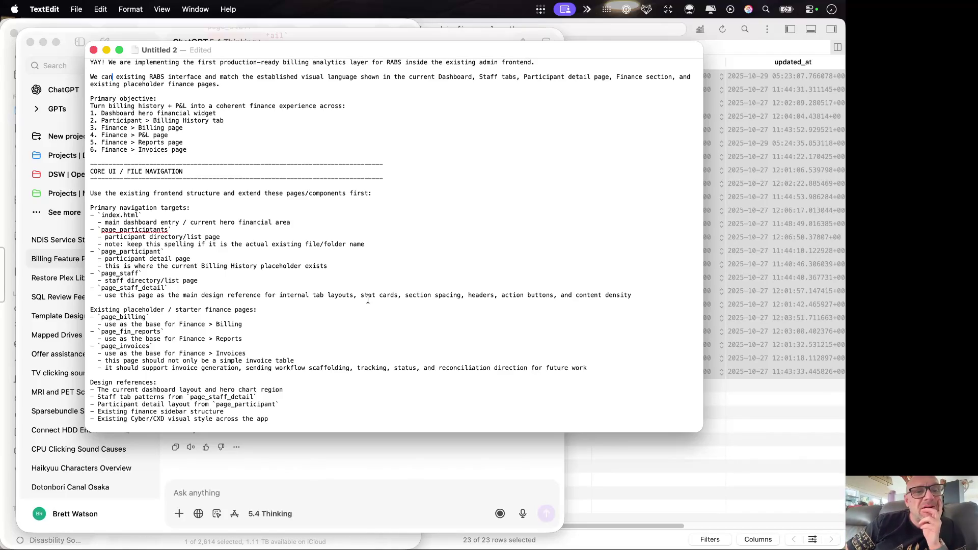
scroll(368, 299, "down", 5)
scroll(367, 299, "down", 5)
scroll(367, 299, "down", 5)
scroll(368, 299, "down", 5)
scroll(367, 299, "up", 5)
scroll(367, 298, "down", 10)
scroll(368, 299, "up", 2)
scroll(368, 299, "up", 10)
scroll(368, 299, "up", 10)
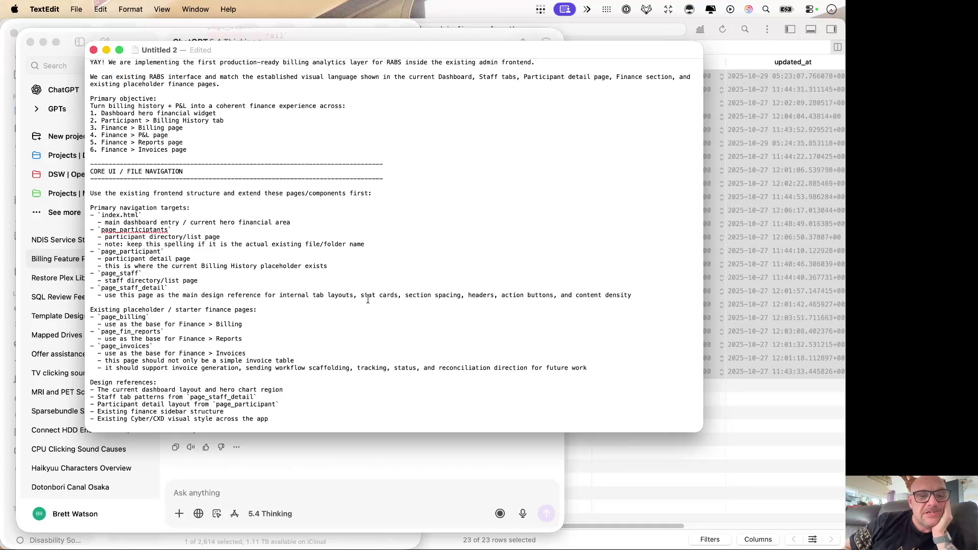
scroll(367, 299, "down", 3)
scroll(367, 298, "down", 4)
scroll(367, 299, "up", 3)
scroll(367, 299, "up", 2)
scroll(366, 298, "down", 2)
scroll(367, 299, "down", 5)
scroll(367, 299, "down", 1)
scroll(367, 299, "down", 5)
scroll(366, 299, "down", 5)
scroll(367, 298, "down", 5)
scroll(367, 299, "down", 5)
scroll(367, 299, "up", 5)
scroll(367, 299, "up", 5)
scroll(367, 298, "up", 5)
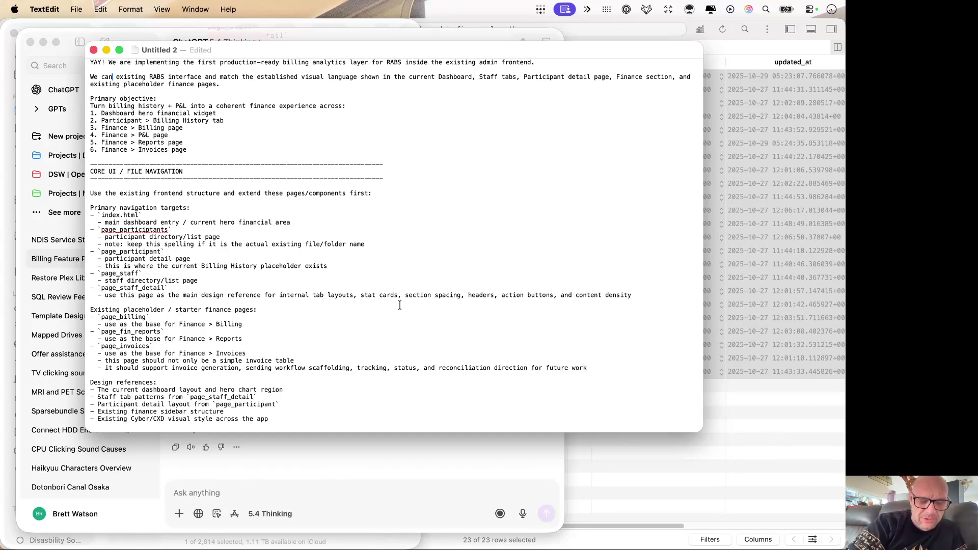
type("n")
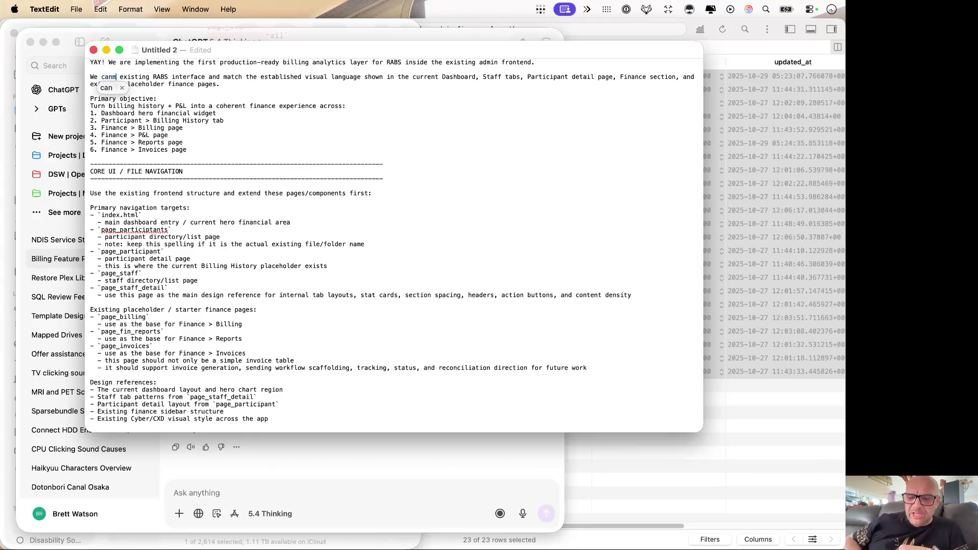